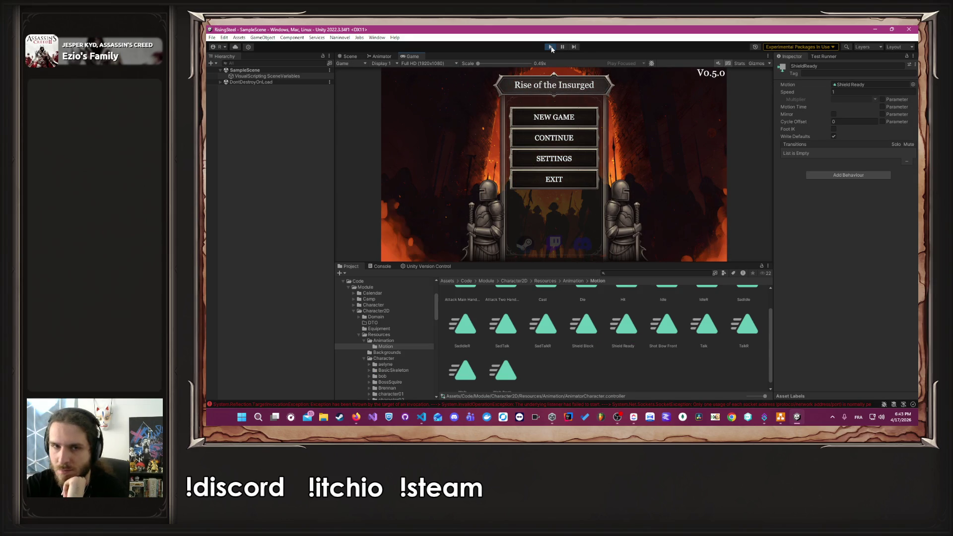
- Continue the saved game, enlarge the game view, and start the Awakening of the Dead mission
{"action": "left_click", "coordinate": [548, 141]}
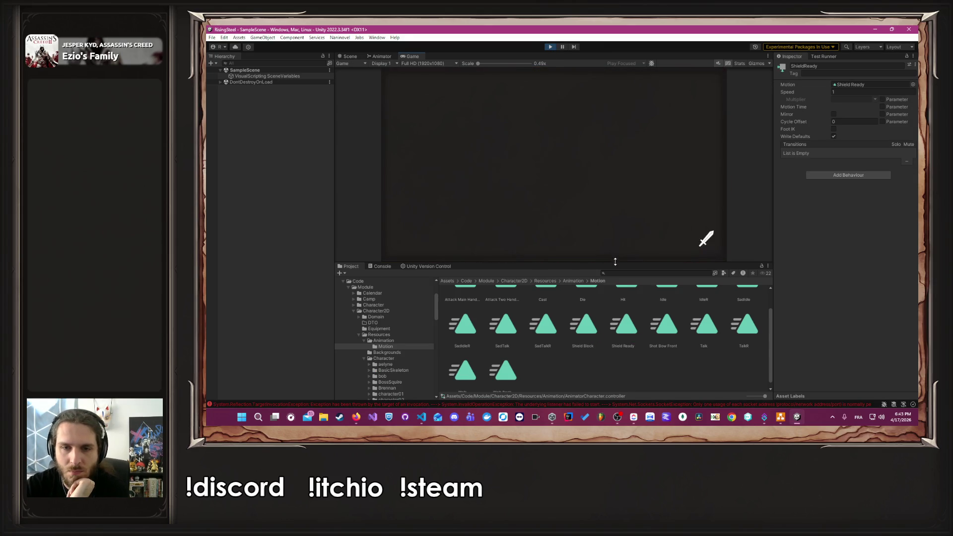
{"action": "left_click_drag", "start_coordinate": [614, 263], "coordinate": [613, 311]}
{"action": "left_click", "coordinate": [448, 80]}
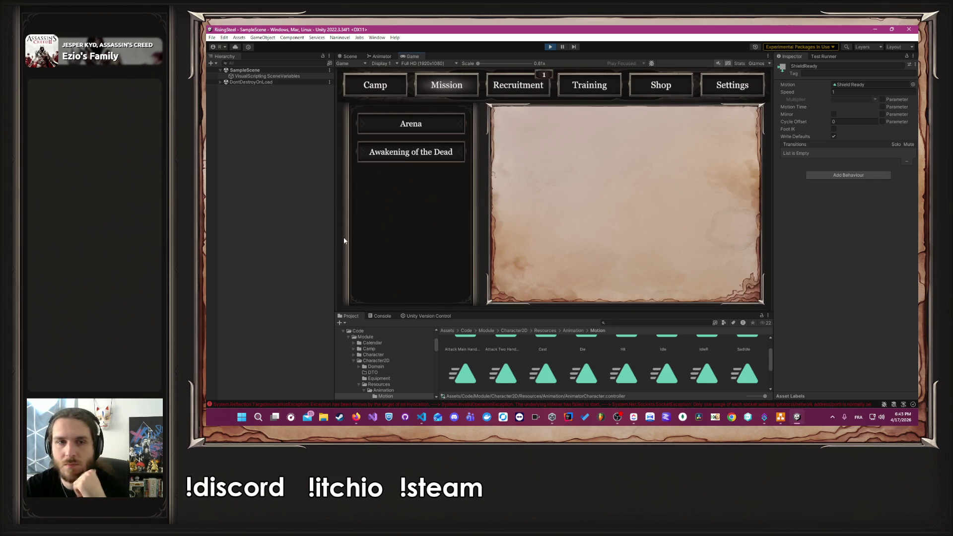
{"action": "left_click", "coordinate": [404, 155]}
{"action": "left_click", "coordinate": [601, 282]}
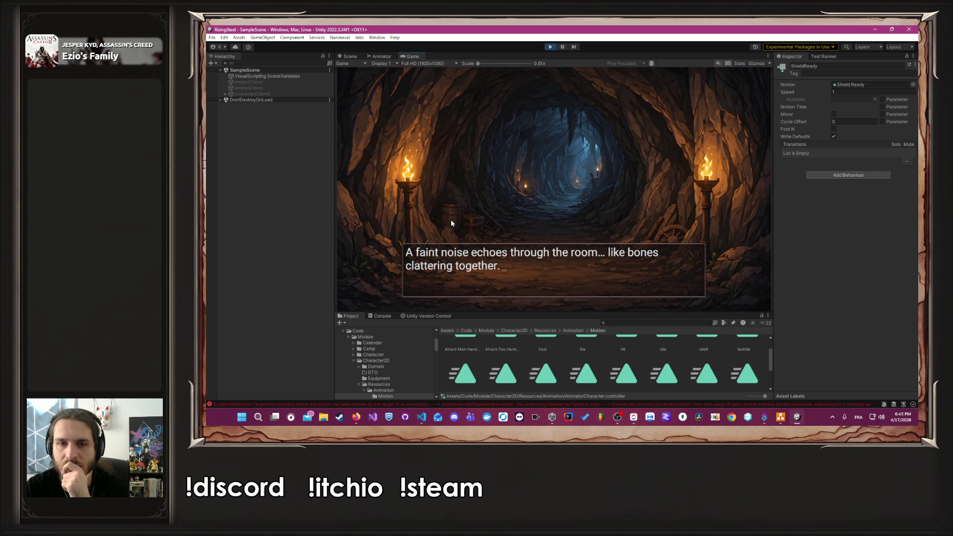
- Get through the cave dialogue, use Block on the Skeleton, then stop play mode
{"action": "left_click", "coordinate": [450, 220]}
{"action": "left_click", "coordinate": [500, 227]}
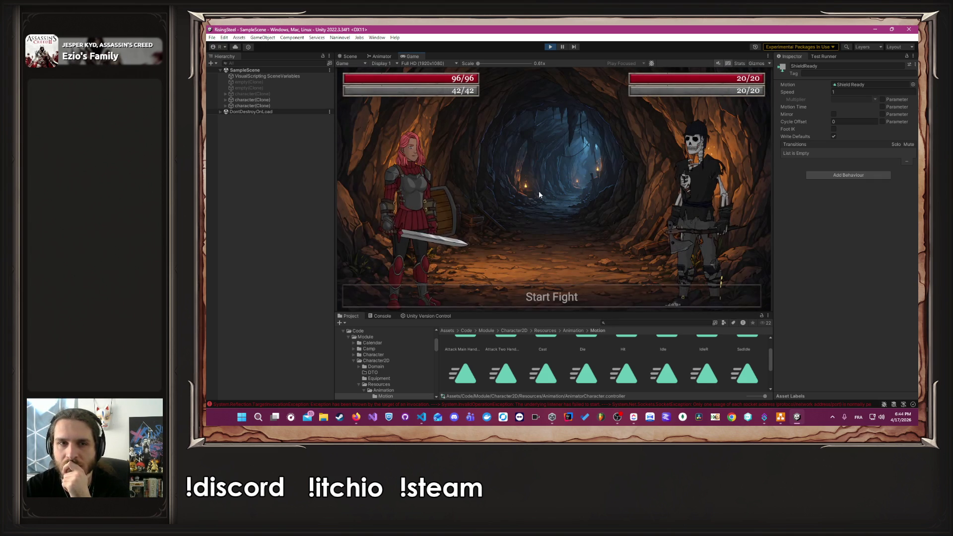
{"action": "left_click", "coordinate": [454, 255]}
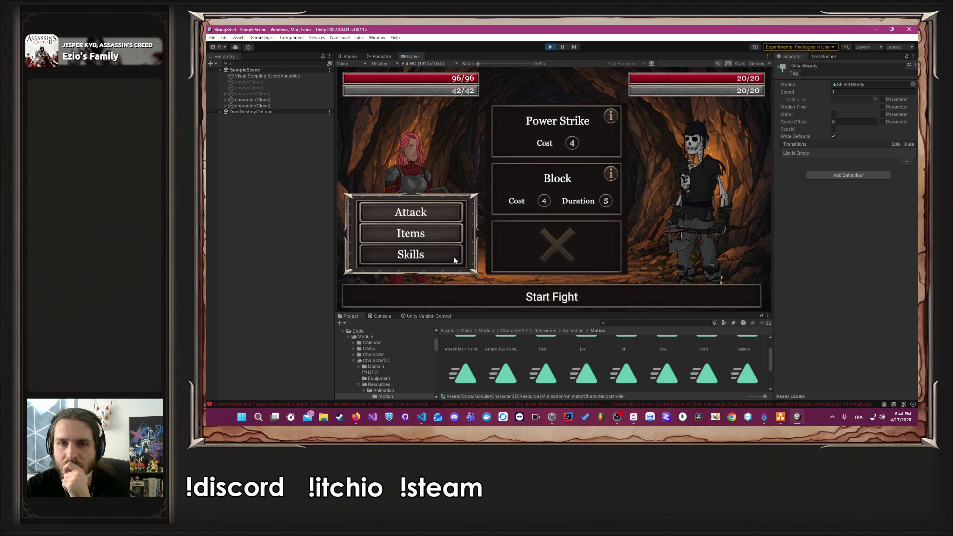
{"action": "left_click", "coordinate": [579, 179]}
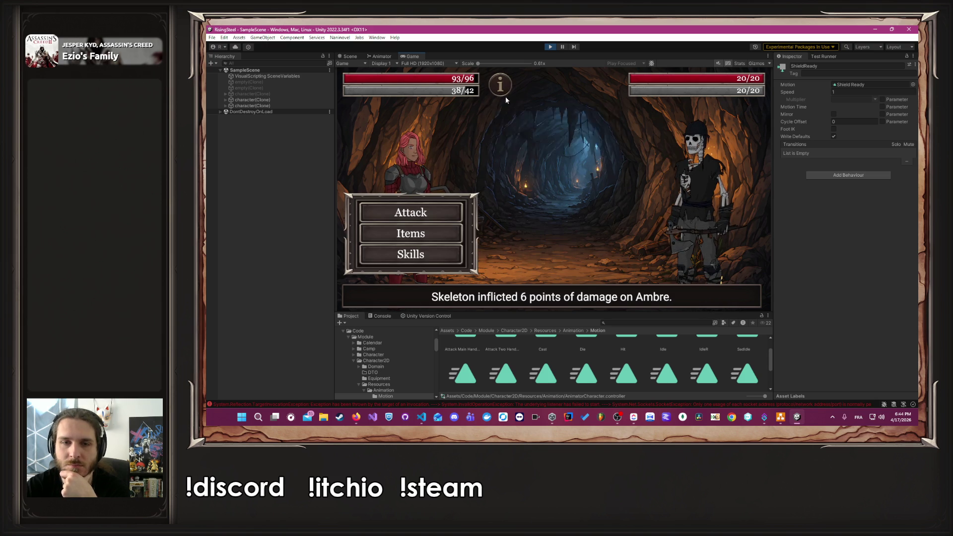
{"action": "left_click", "coordinate": [550, 47]}
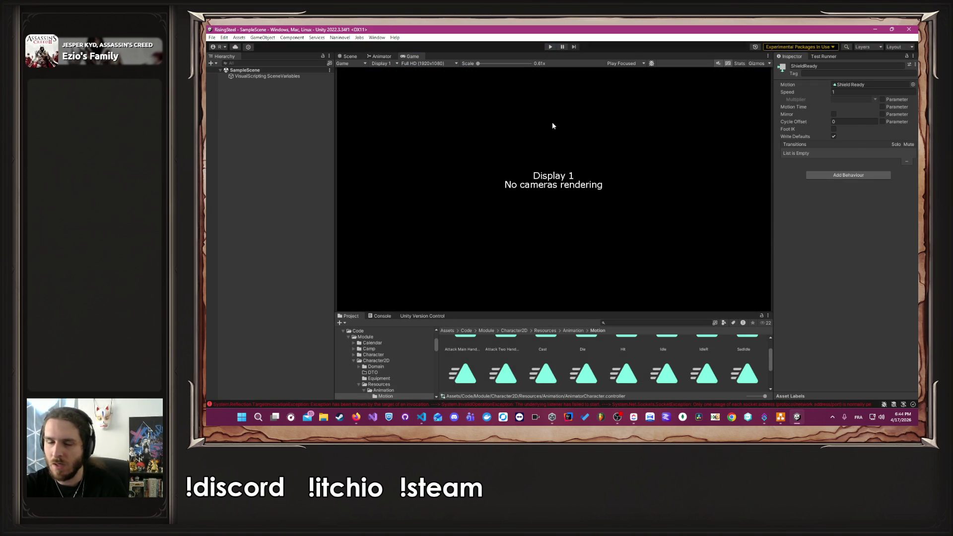
{"action": "key", "text": "alt+Tab"}
- In ACharacter.cs, toggle the comment on line 79's animator.Play call and select IsShieldReady on line 80
{"action": "left_click", "coordinate": [545, 162]}
{"action": "key", "text": "alt+Tab"}
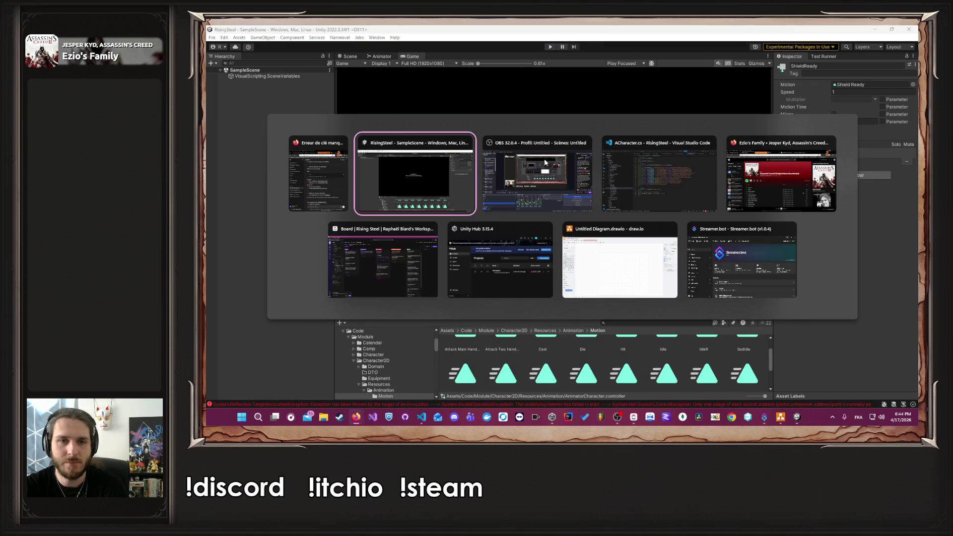
{"action": "key", "text": "alt+Tab"}
{"action": "key", "text": "alt+Tab"}
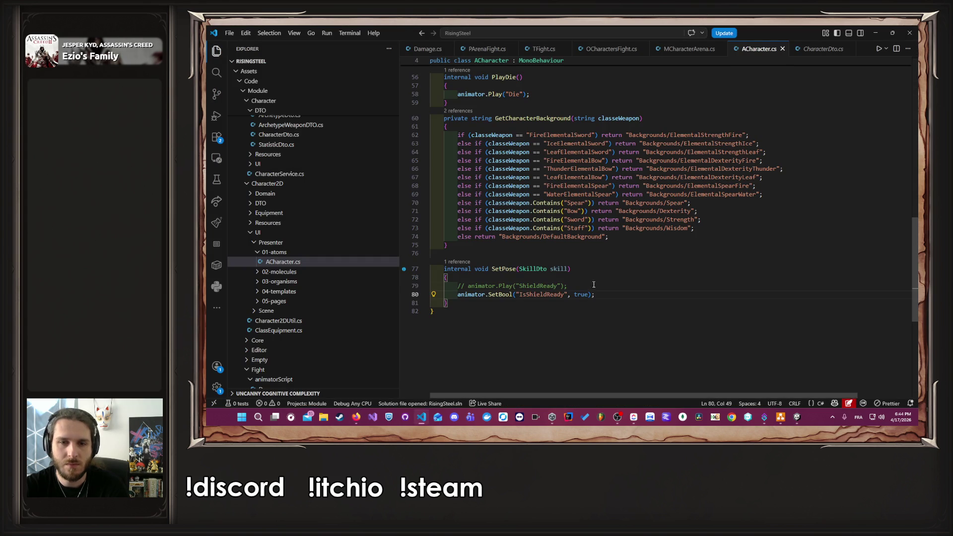
{"action": "left_click", "coordinate": [595, 286]}
{"action": "key", "text": "ctrl+slash"}
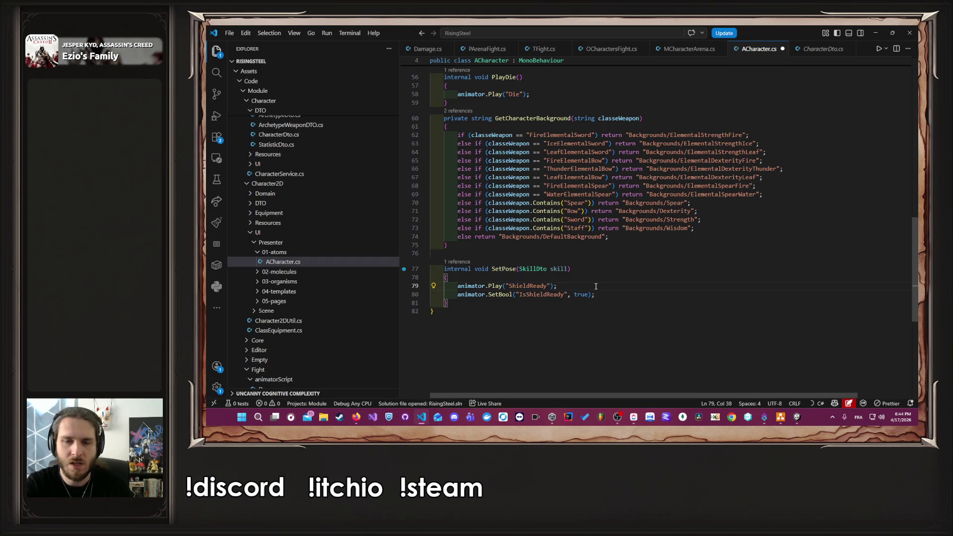
{"action": "key", "text": "Down"}
{"action": "key", "text": "ctrl+d"}
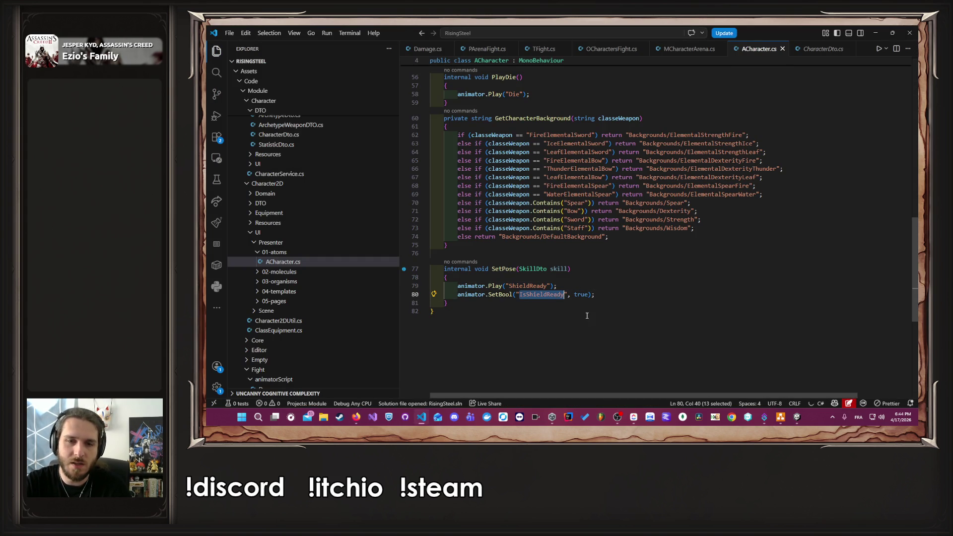
- Keep the Play line commented out, rename IsShieldReady to ShieldReady on line 80, and save
{"action": "left_click", "coordinate": [552, 419]}
{"action": "left_click", "coordinate": [553, 419]}
{"action": "key", "text": "ctrl+z"}
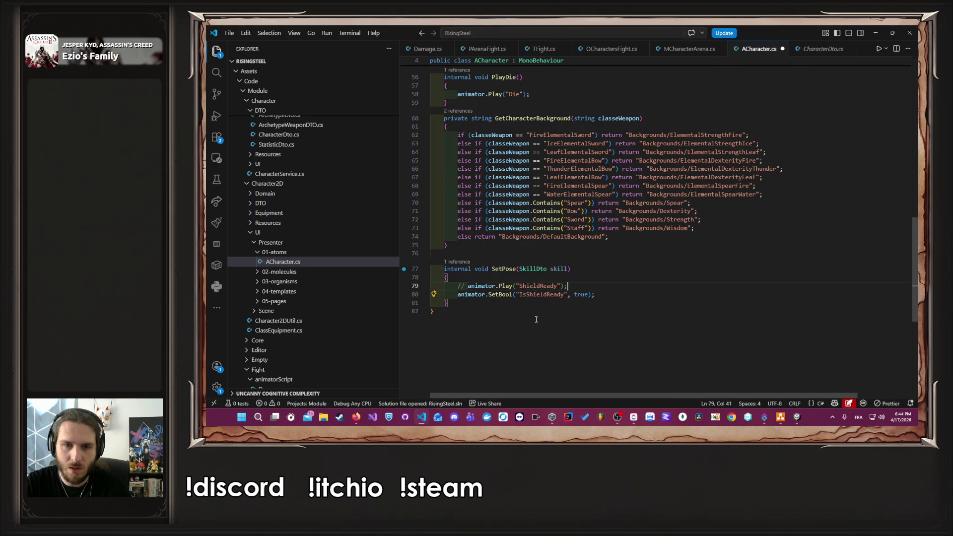
{"action": "double_click", "coordinate": [542, 290]}
{"action": "type", "text": "ShieldReady"}
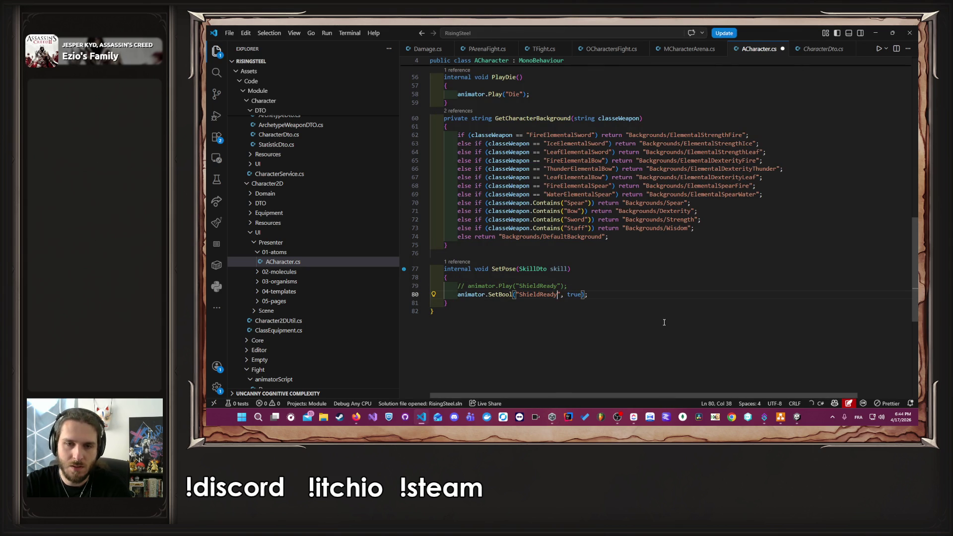
{"action": "key", "text": "ctrl+s"}
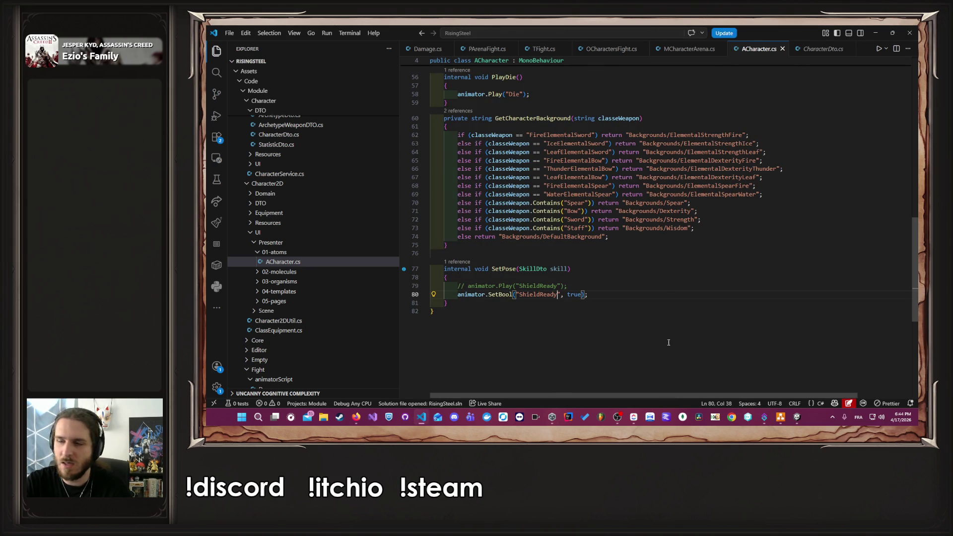
{"action": "left_click", "coordinate": [875, 33]}
- Play the game into the Arena mission, use Block against Torvald, then stop play mode
{"action": "key", "text": "ctrl+p"}
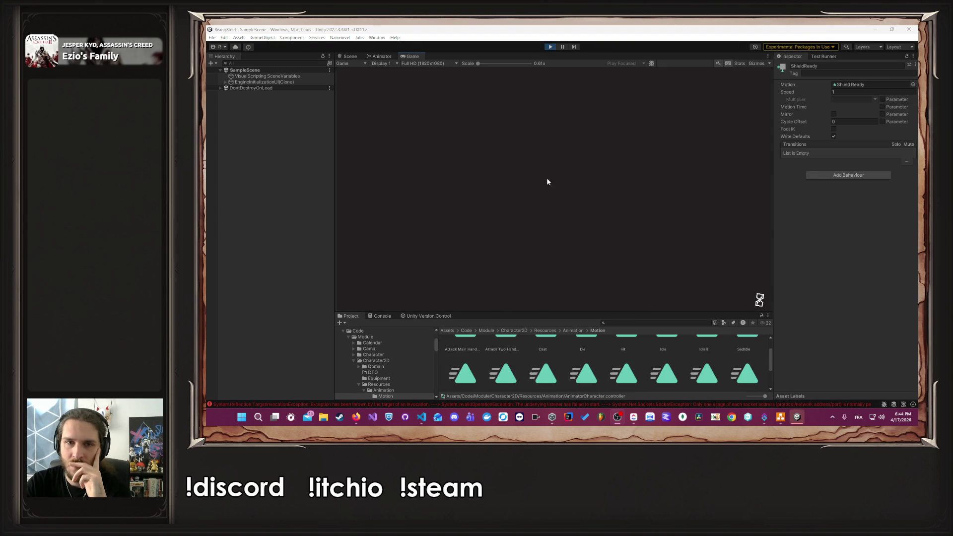
{"action": "left_click", "coordinate": [526, 157]}
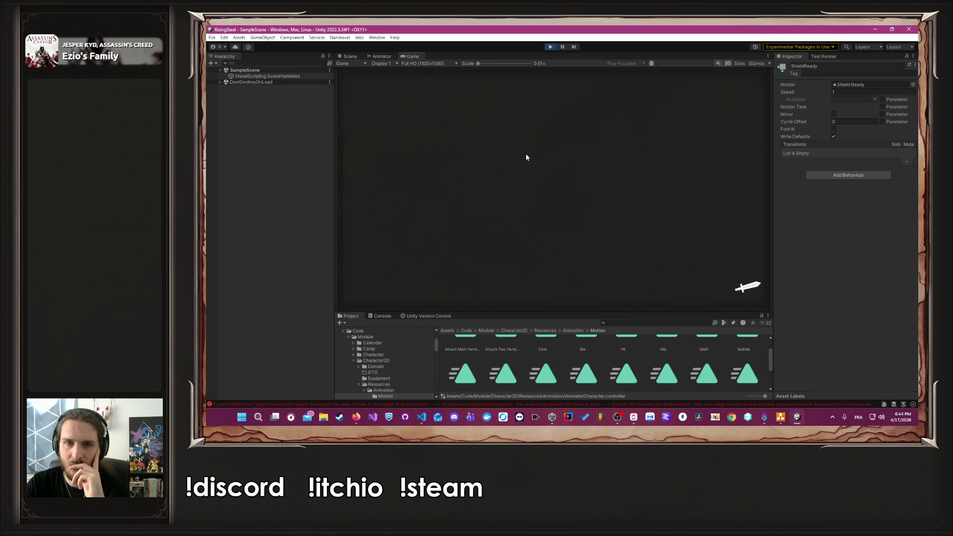
{"action": "left_click", "coordinate": [442, 91]}
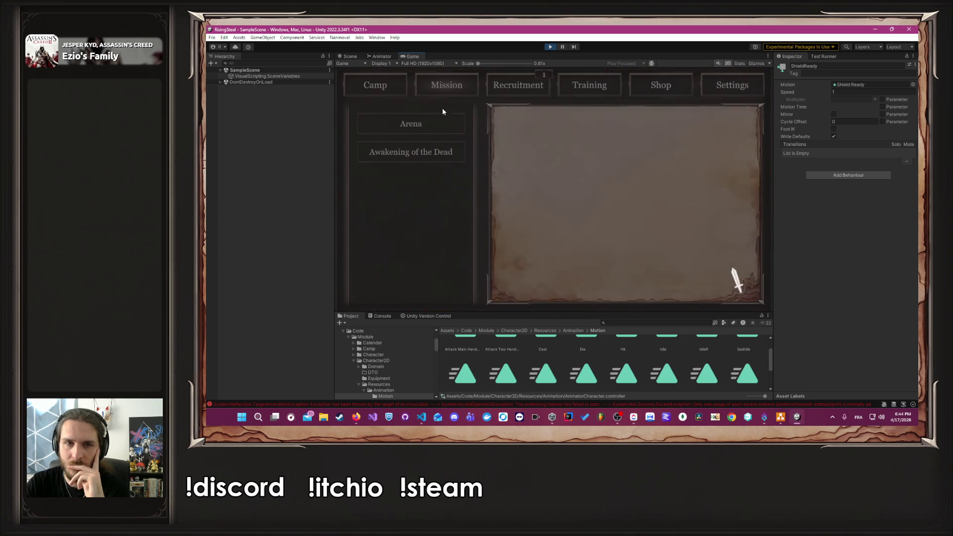
{"action": "left_click", "coordinate": [410, 124]}
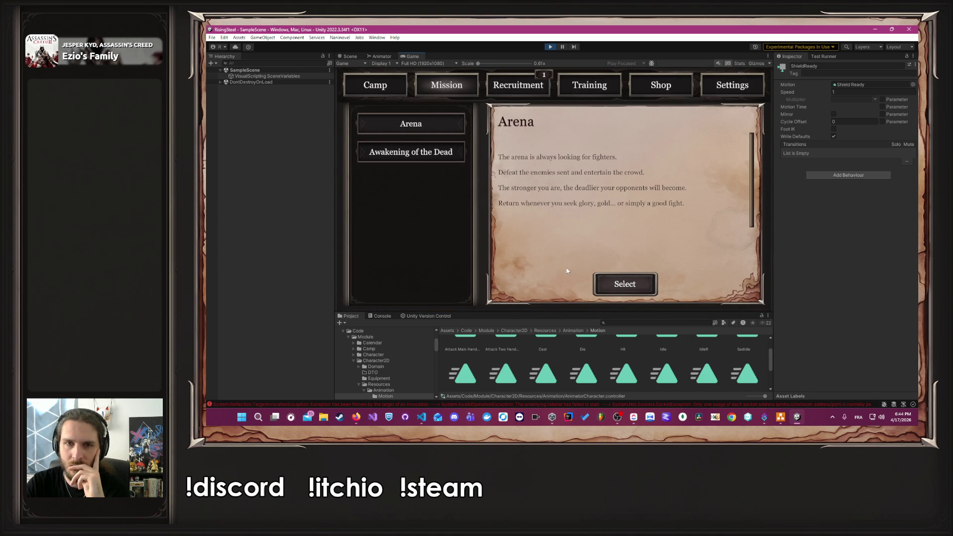
{"action": "left_click", "coordinate": [609, 278]}
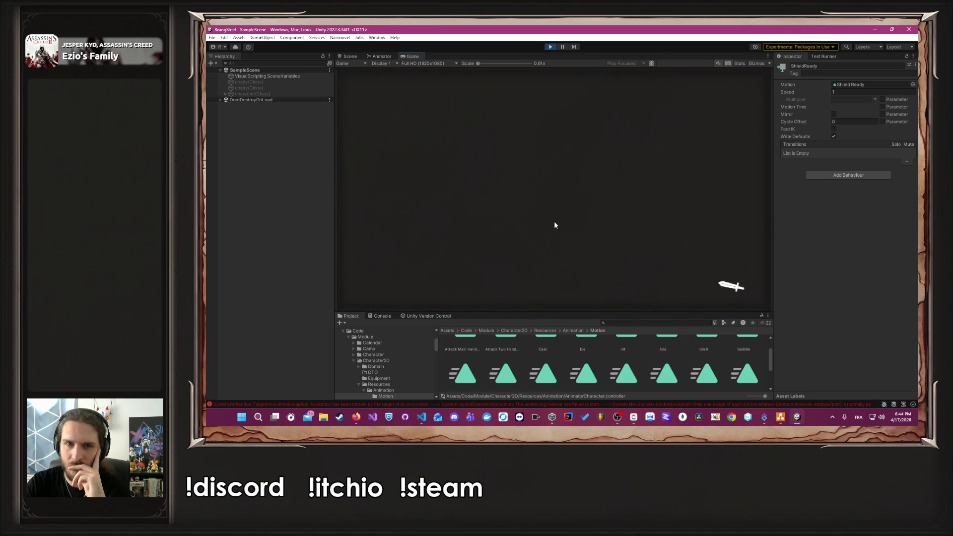
{"action": "left_click", "coordinate": [427, 261]}
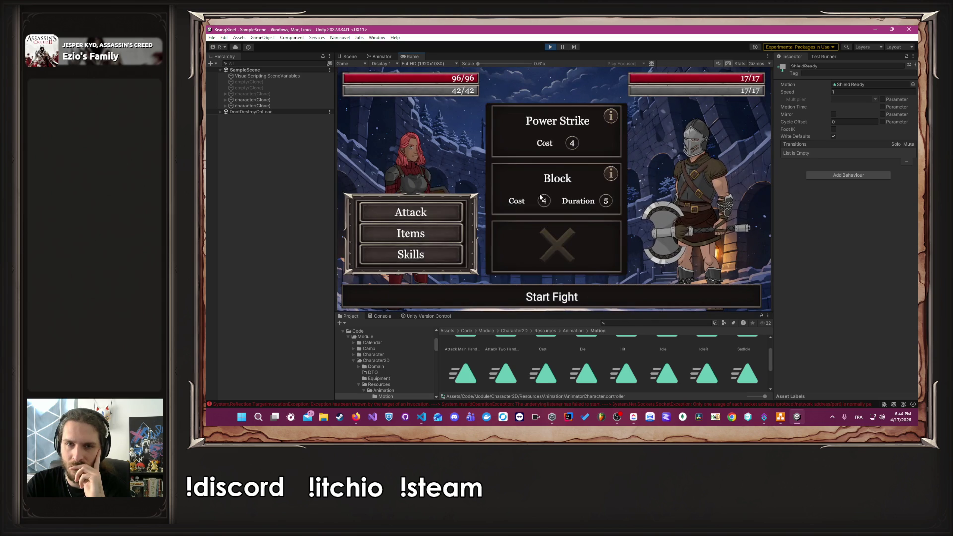
{"action": "left_click", "coordinate": [564, 196]}
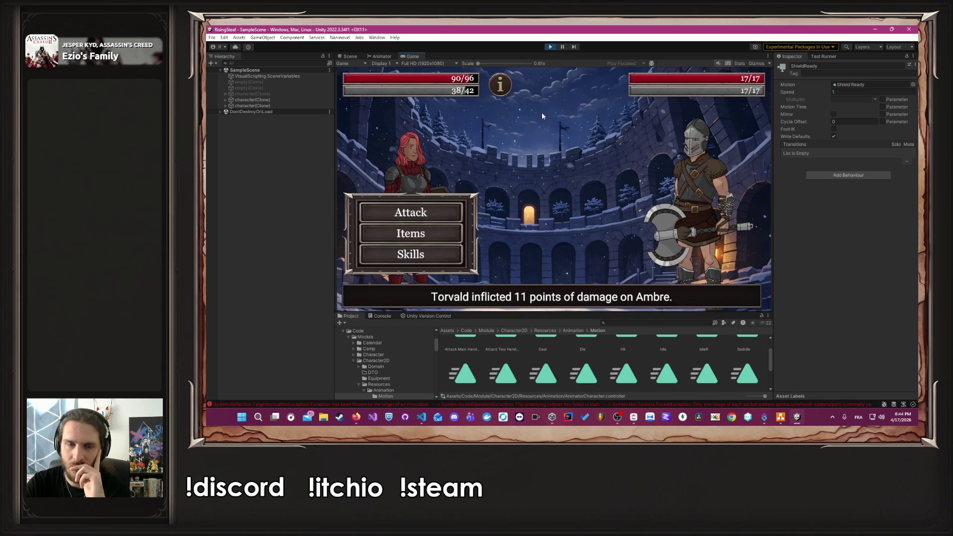
{"action": "left_click", "coordinate": [550, 48]}
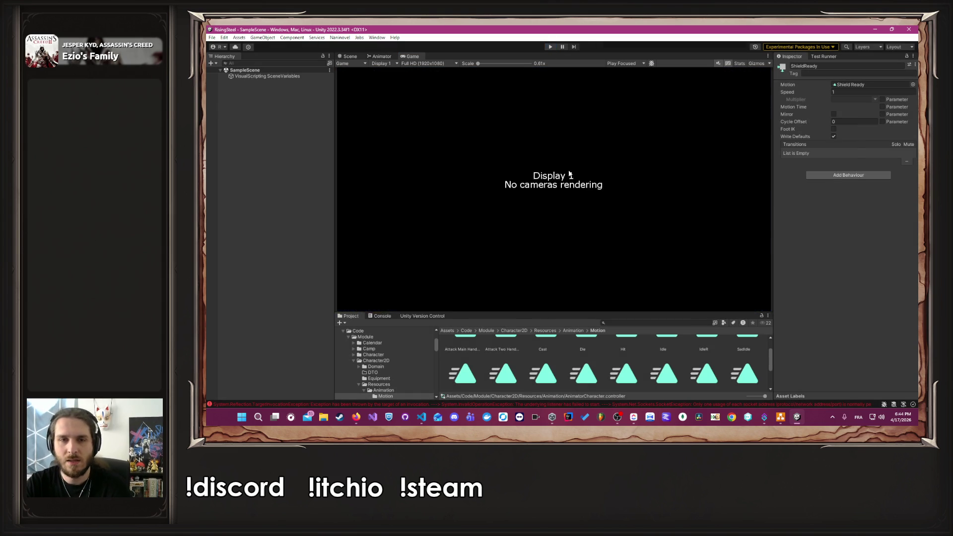
- Return to Unity and open the Animator state graph for AnimatorCharacter.controller
{"action": "key", "text": "alt+Tab"}
{"action": "key", "text": "alt+Tab"}
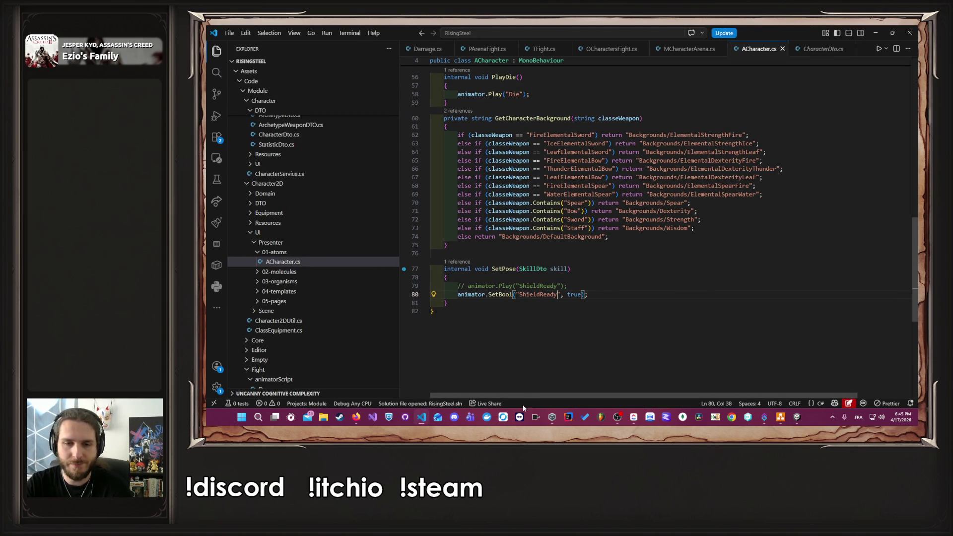
{"action": "key", "text": "alt+Tab"}
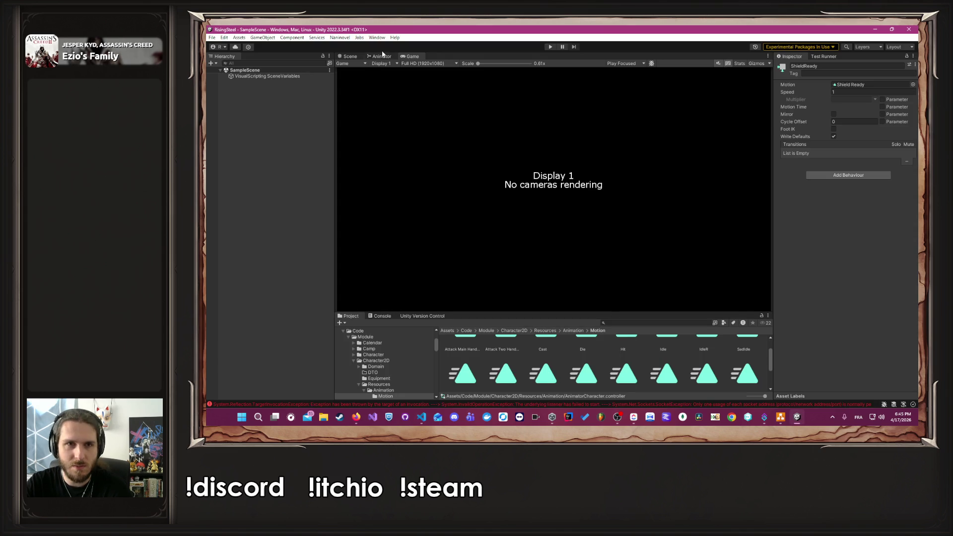
{"action": "left_click", "coordinate": [382, 56]}
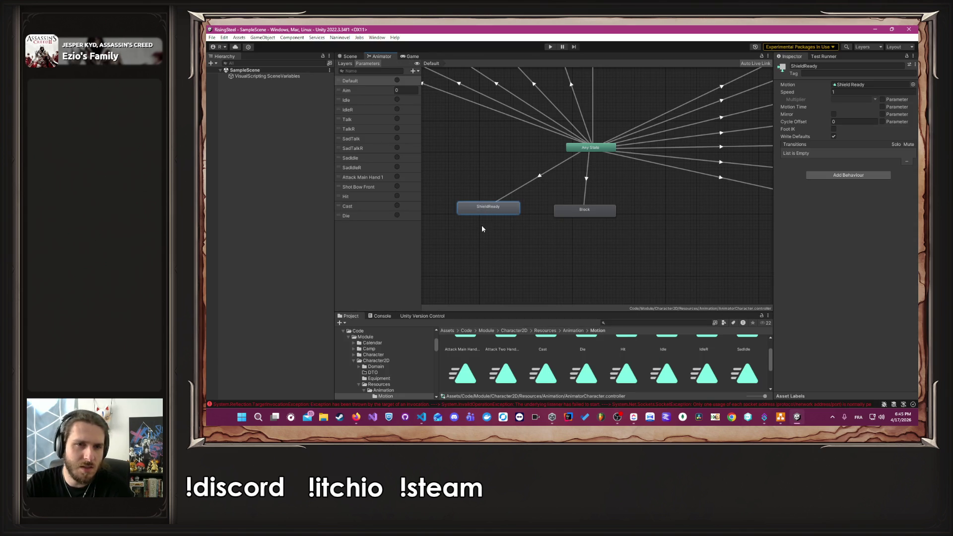
{"action": "left_click", "coordinate": [370, 223]}
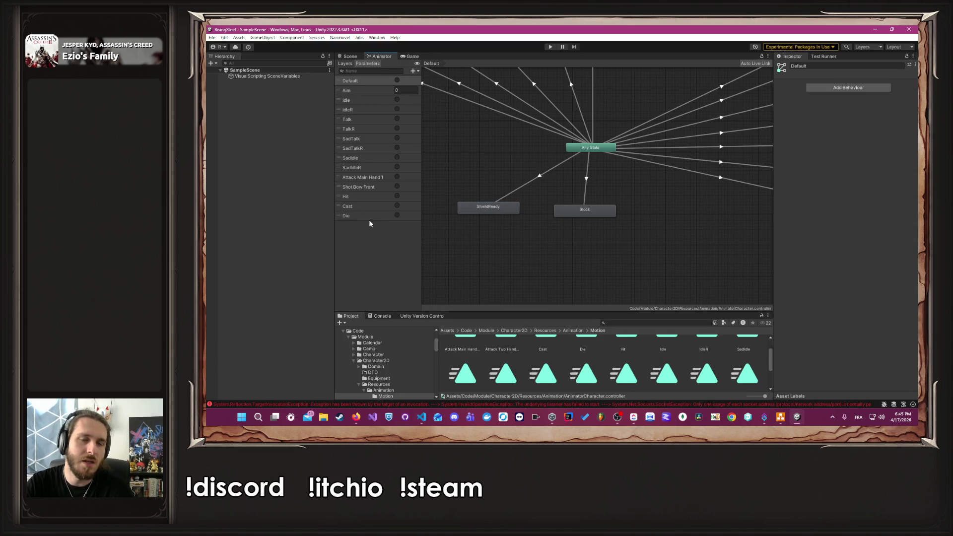
- Add a Bool parameter named ShieldReady, then delete it again
{"action": "left_click", "coordinate": [413, 71]}
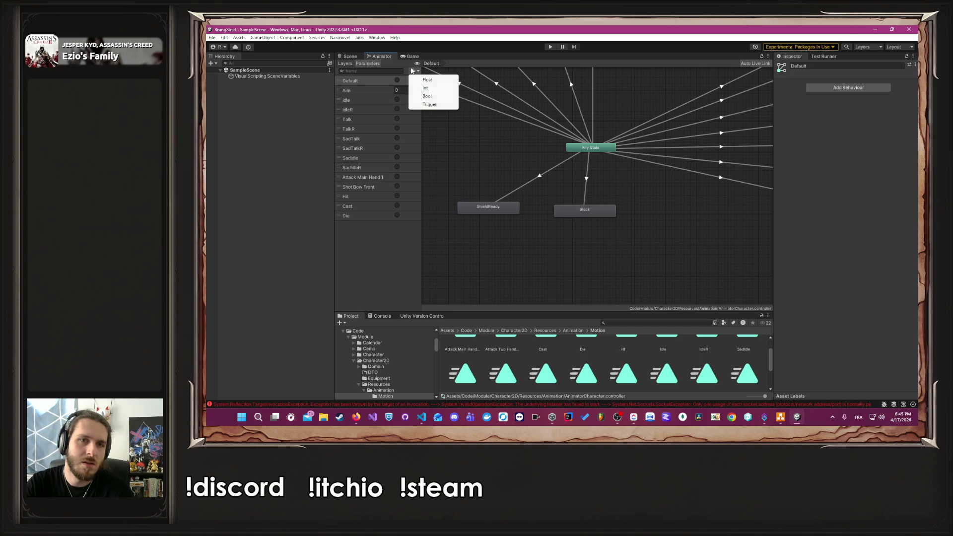
{"action": "left_click", "coordinate": [440, 99]}
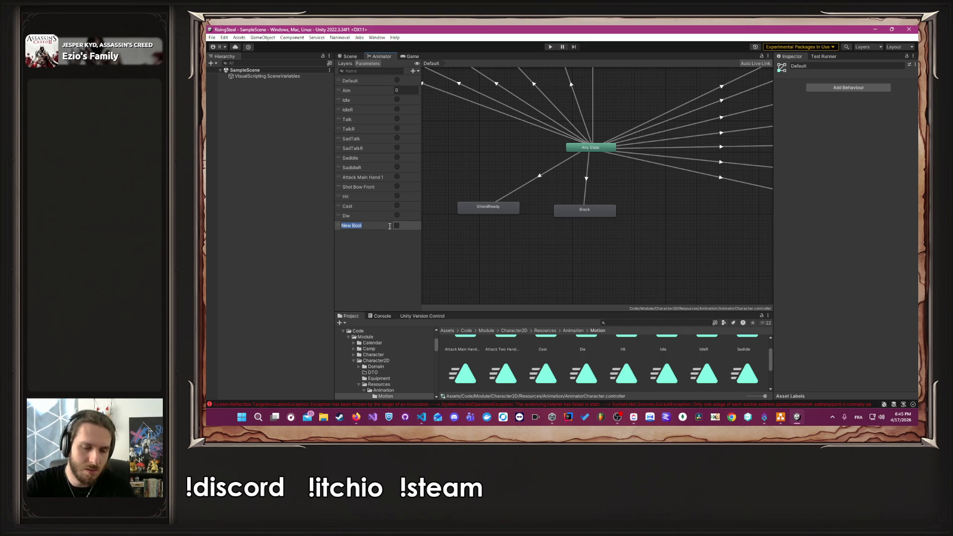
{"action": "type", "text": "ShieldR"}
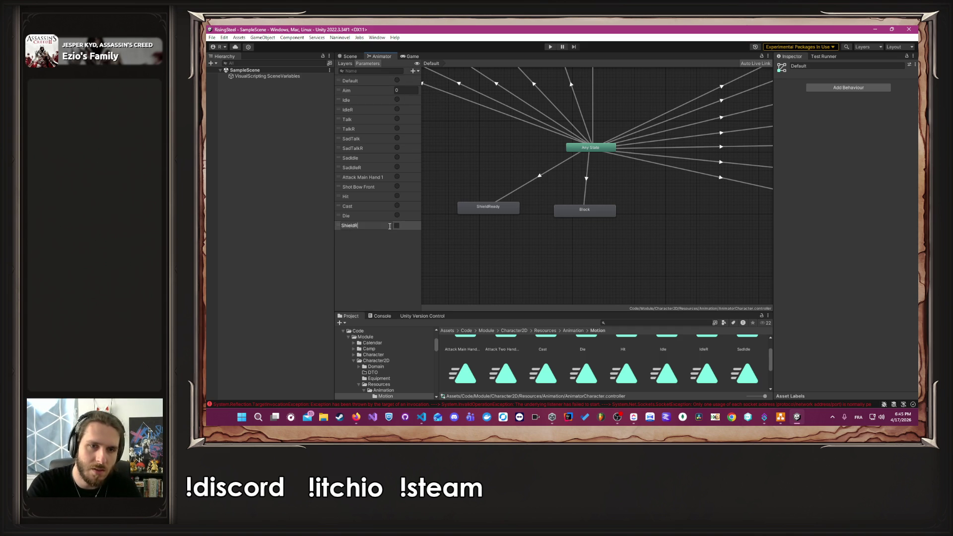
{"action": "type", "text": "eady"}
{"action": "key", "text": "Return"}
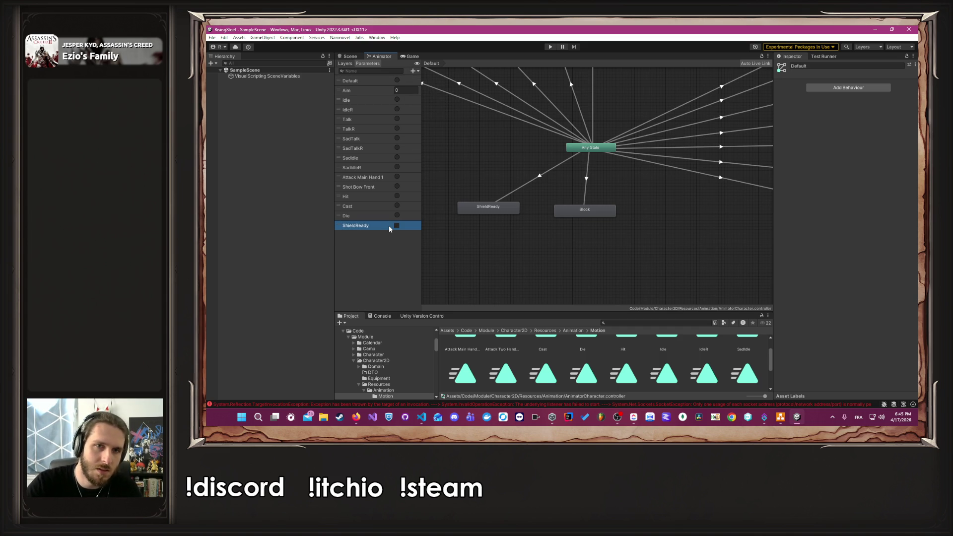
{"action": "right_click", "coordinate": [392, 226]}
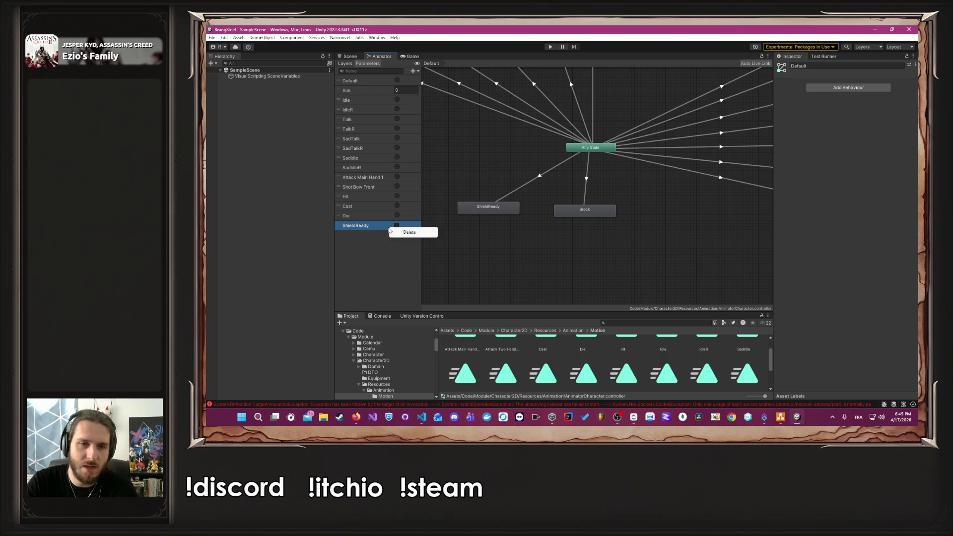
{"action": "left_click", "coordinate": [407, 232]}
- In the Layers view, inspect the ShieldReady state: Shield Ready motion, speed 1, no transitions
{"action": "left_click", "coordinate": [345, 63]}
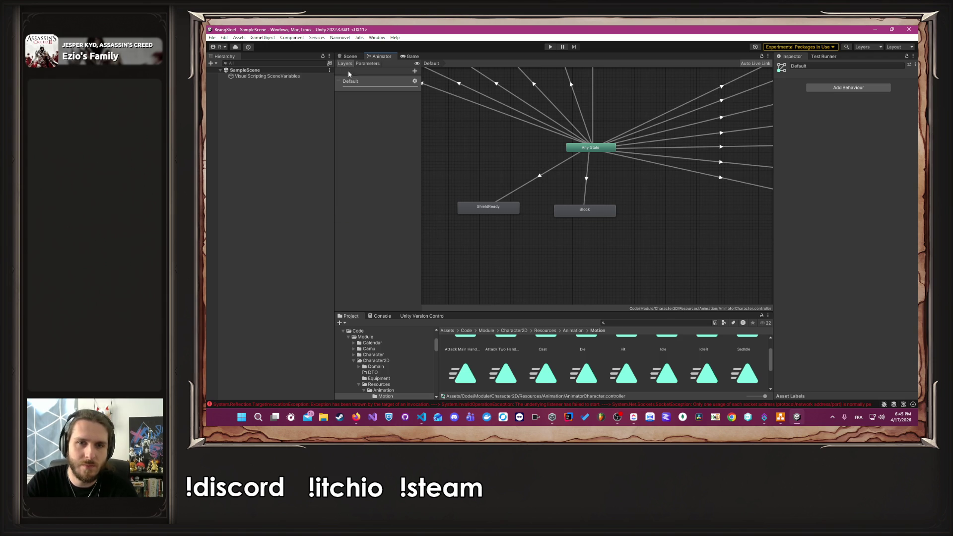
{"action": "left_click", "coordinate": [468, 212]}
{"action": "scroll", "coordinate": [439, 191], "scroll_direction": "up", "scroll_amount": 2}
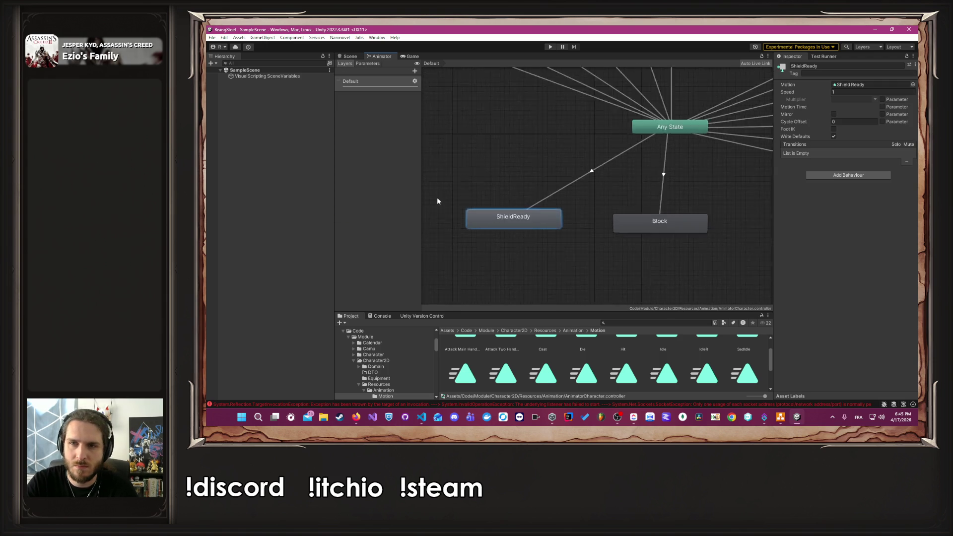
{"action": "scroll", "coordinate": [436, 209], "scroll_direction": "down", "scroll_amount": 5}
{"action": "scroll", "coordinate": [439, 224], "scroll_direction": "up", "scroll_amount": 3}
{"action": "scroll", "coordinate": [730, 221], "scroll_direction": "down", "scroll_amount": 2}
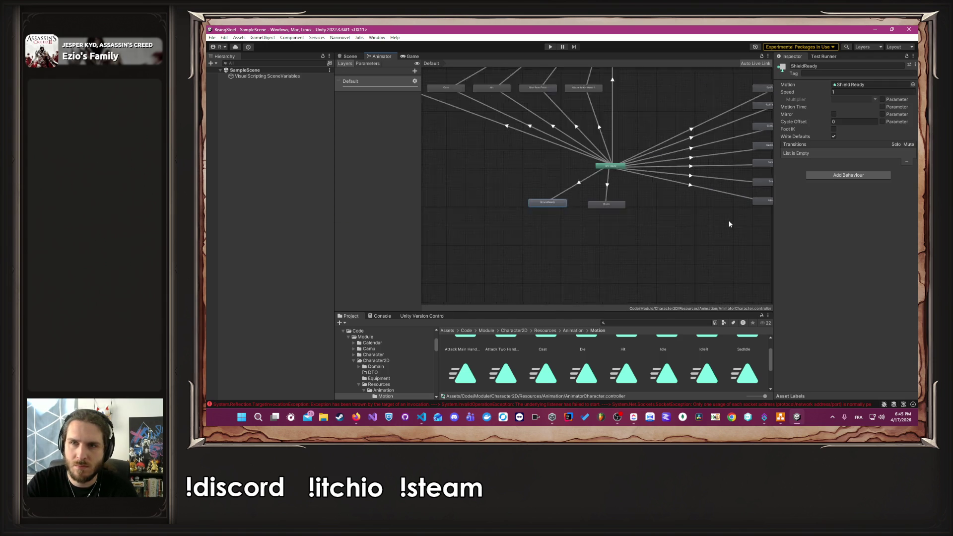
{"action": "scroll", "coordinate": [728, 220], "scroll_direction": "down", "scroll_amount": 2}
{"action": "scroll", "coordinate": [730, 222], "scroll_direction": "up", "scroll_amount": 2}
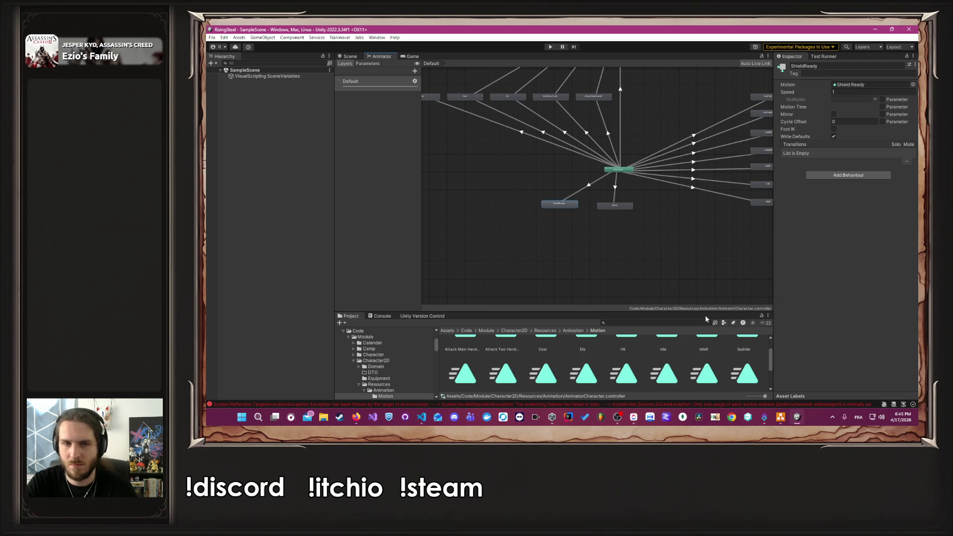
{"action": "mouse_move", "coordinate": [362, 421]}
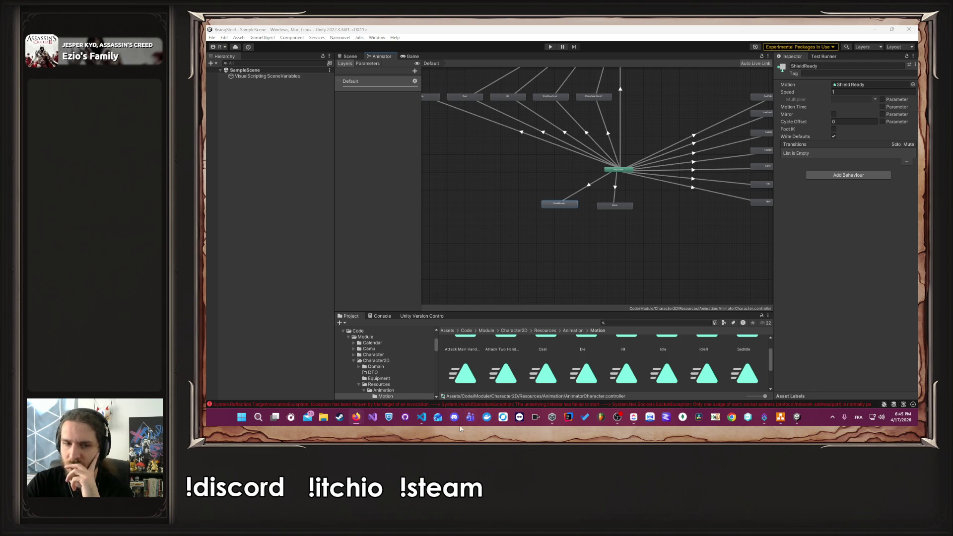
- Delete the SetBool line in SetPose and uncomment animator.Play("ShieldReady") on line 79
{"action": "left_click", "coordinate": [421, 417]}
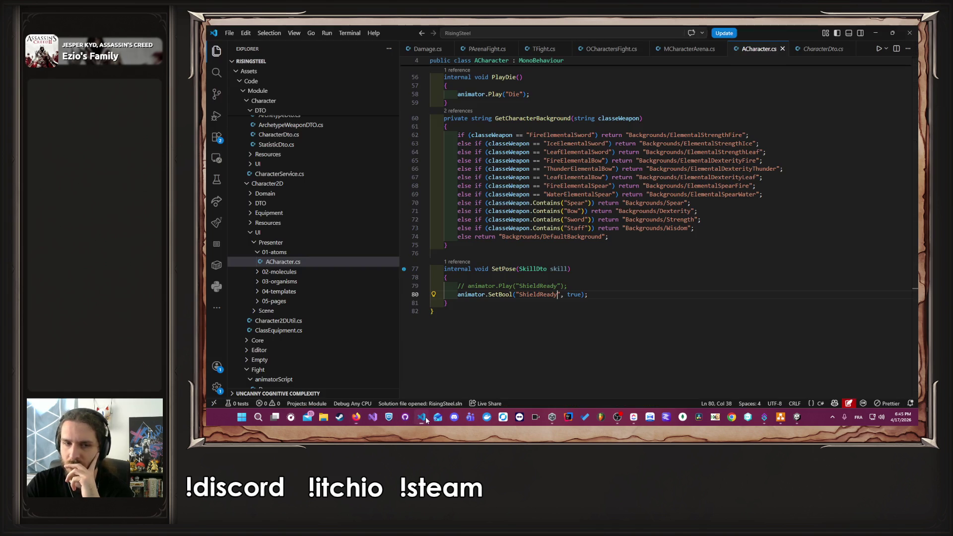
{"action": "left_click", "coordinate": [628, 294]}
{"action": "key", "text": "shift+Home"}
{"action": "key", "text": "BackSpace"}
{"action": "key", "text": "BackSpace"}
{"action": "key", "text": "BackSpace"}
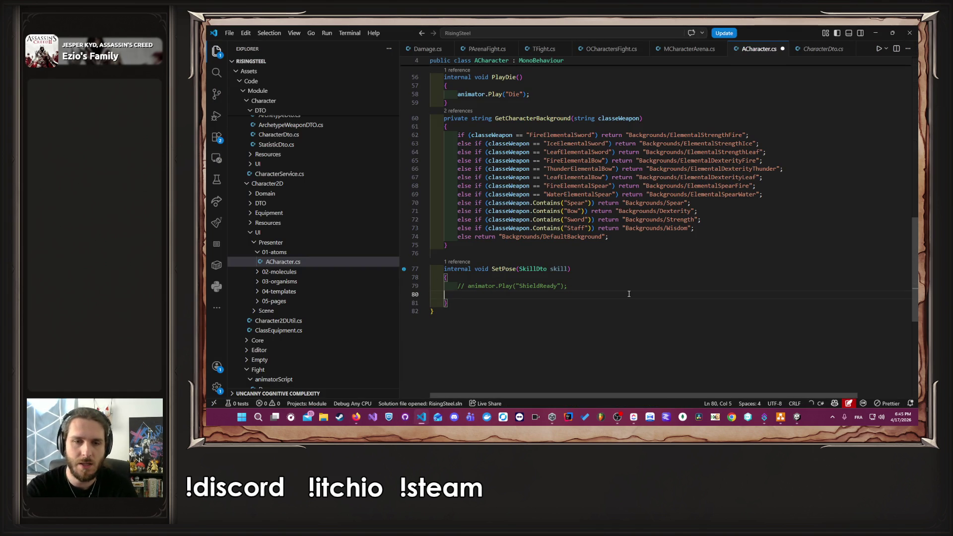
{"action": "key", "text": "ctrl+slash"}
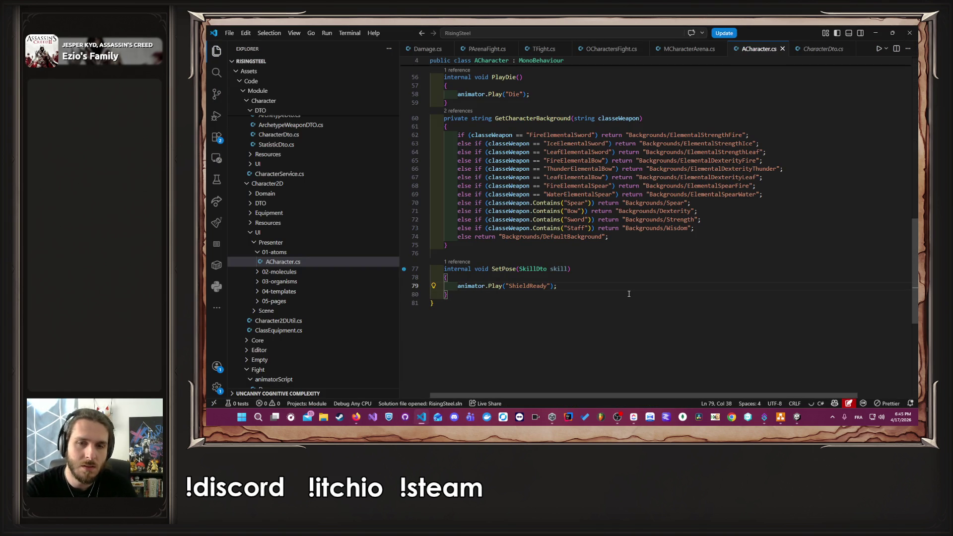
- Start a new animator line, then open the decompiled Animator class definition with F12
{"action": "key", "text": "Return"}
{"action": "type", "text": "anima"}
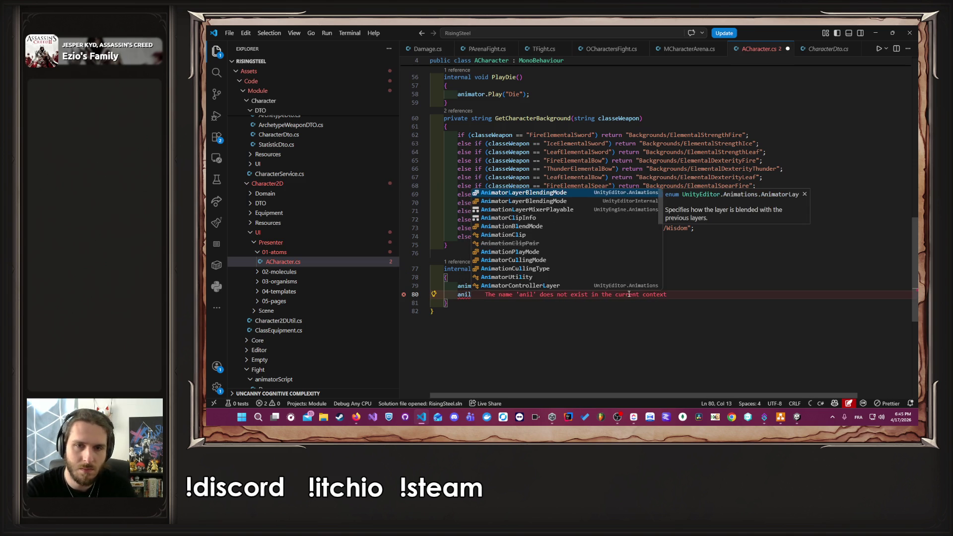
{"action": "key", "text": "Tab"}
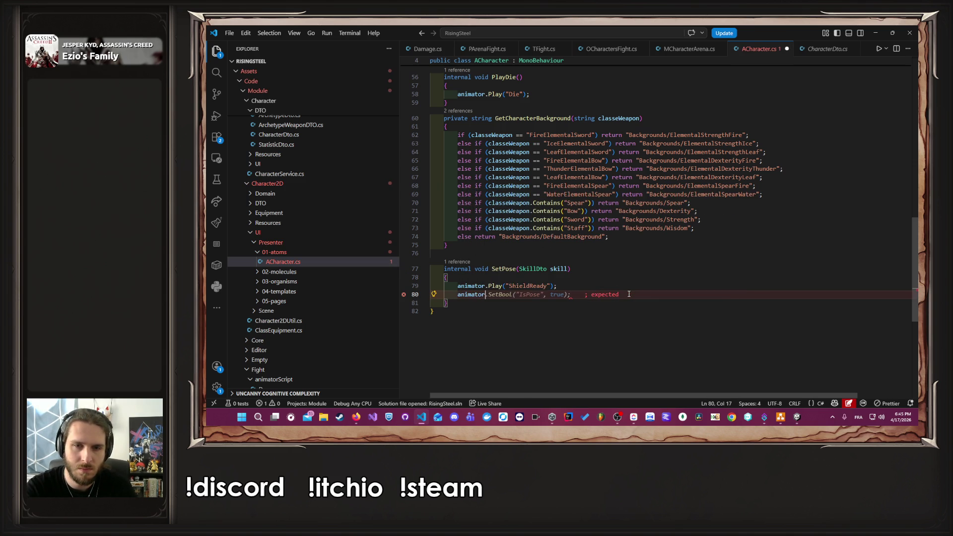
{"action": "type", "text": "."}
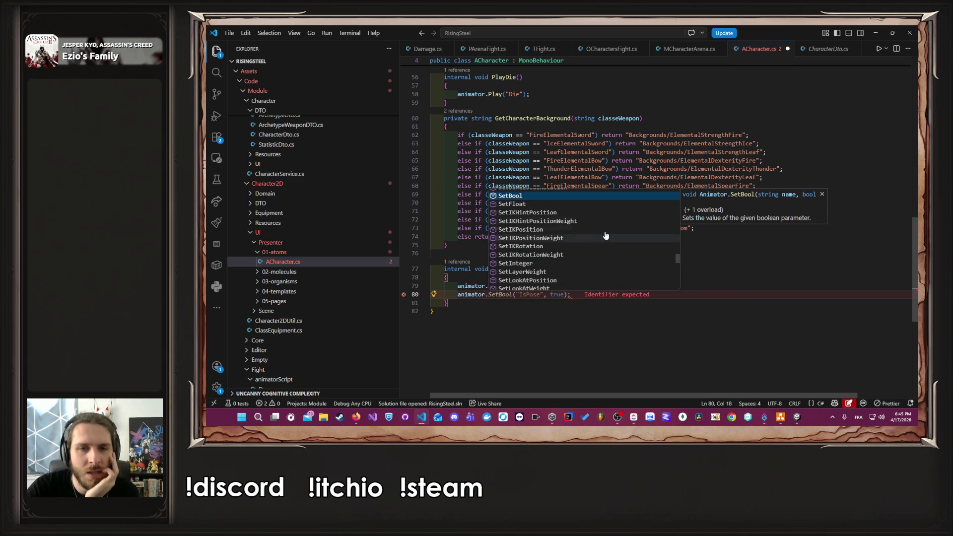
{"action": "scroll", "coordinate": [610, 219], "scroll_direction": "down", "scroll_amount": 1}
{"action": "scroll", "coordinate": [610, 221], "scroll_direction": "down", "scroll_amount": 3}
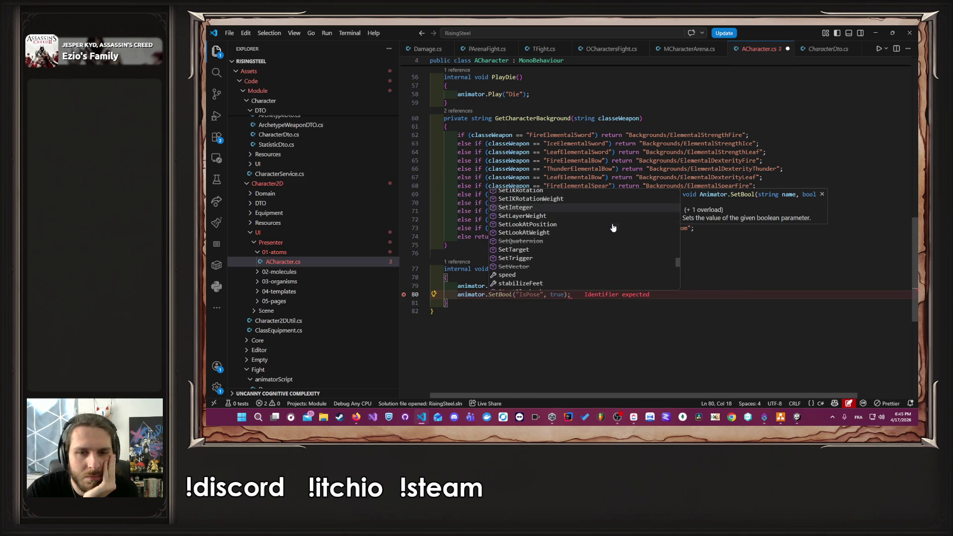
{"action": "scroll", "coordinate": [613, 227], "scroll_direction": "down", "scroll_amount": 5}
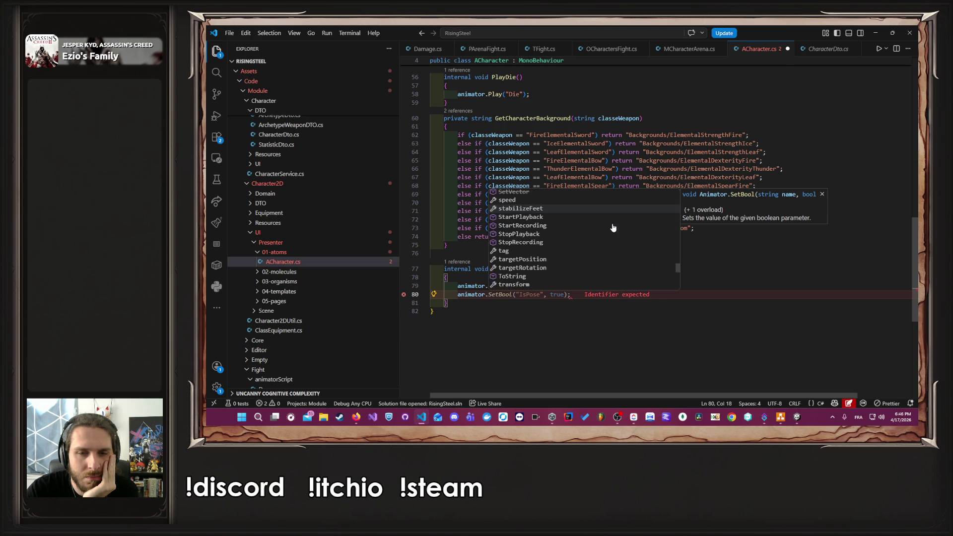
{"action": "scroll", "coordinate": [613, 227], "scroll_direction": "up", "scroll_amount": 3}
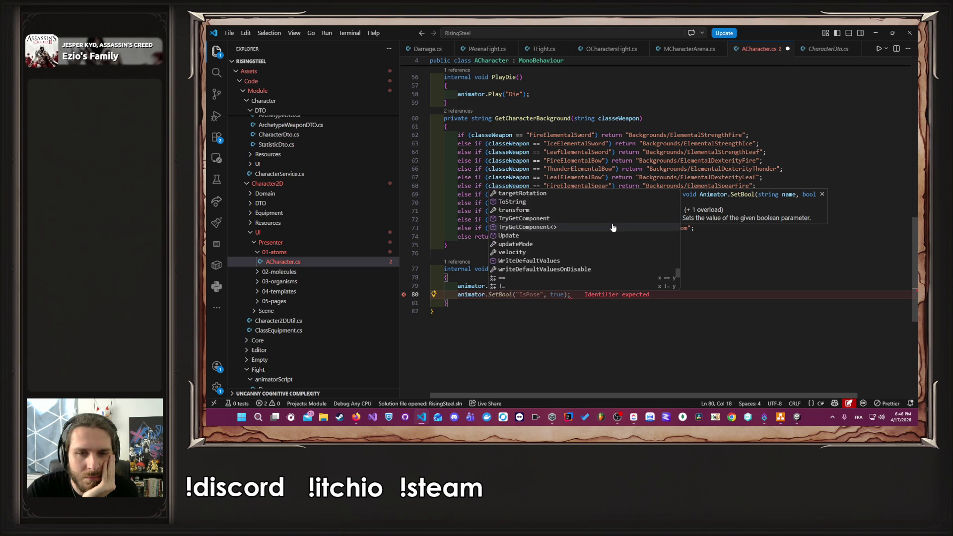
{"action": "left_click", "coordinate": [471, 310]}
{"action": "scroll", "coordinate": [476, 239], "scroll_direction": "up", "scroll_amount": 15}
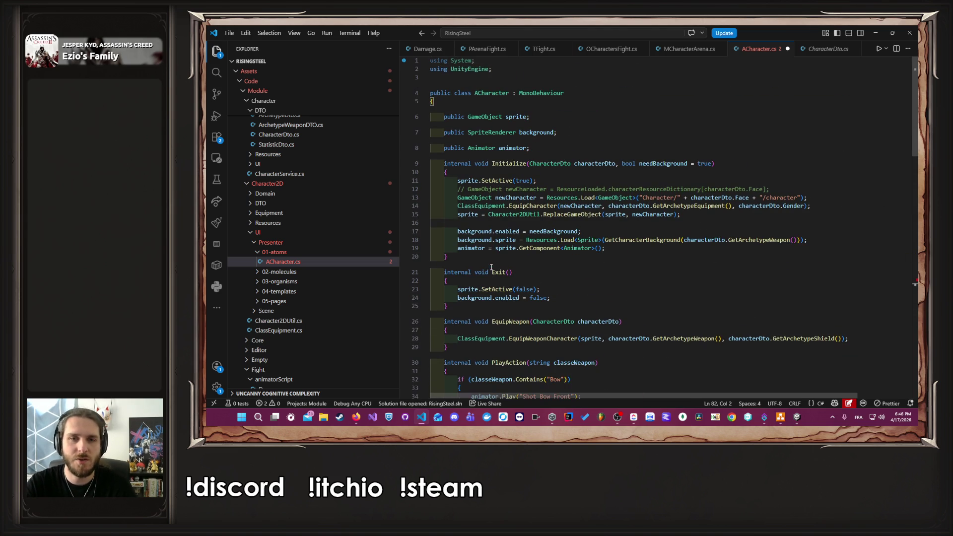
{"action": "left_click", "coordinate": [488, 149]}
{"action": "key", "text": "F12"}
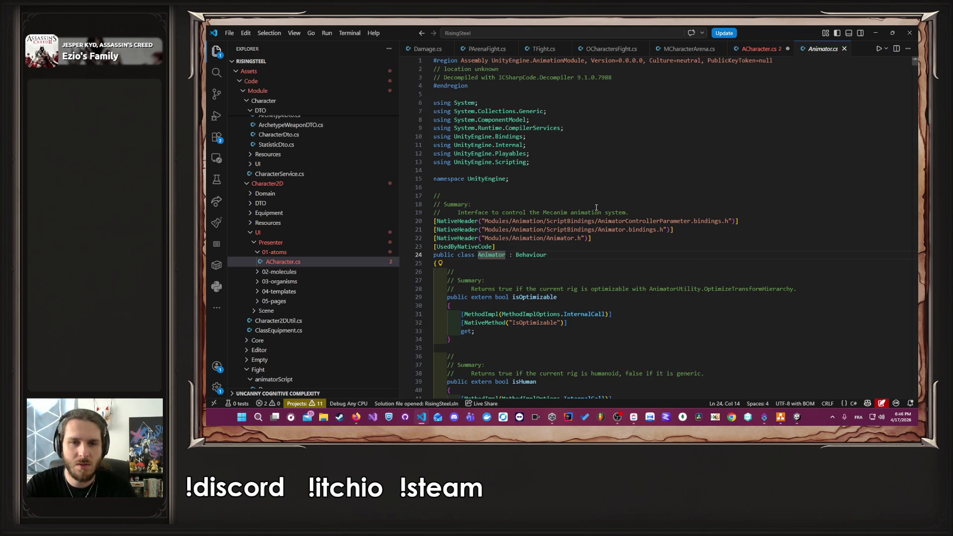
{"action": "scroll", "coordinate": [596, 207], "scroll_direction": "down", "scroll_amount": 3}
{"action": "scroll", "coordinate": [598, 207], "scroll_direction": "down", "scroll_amount": 7}
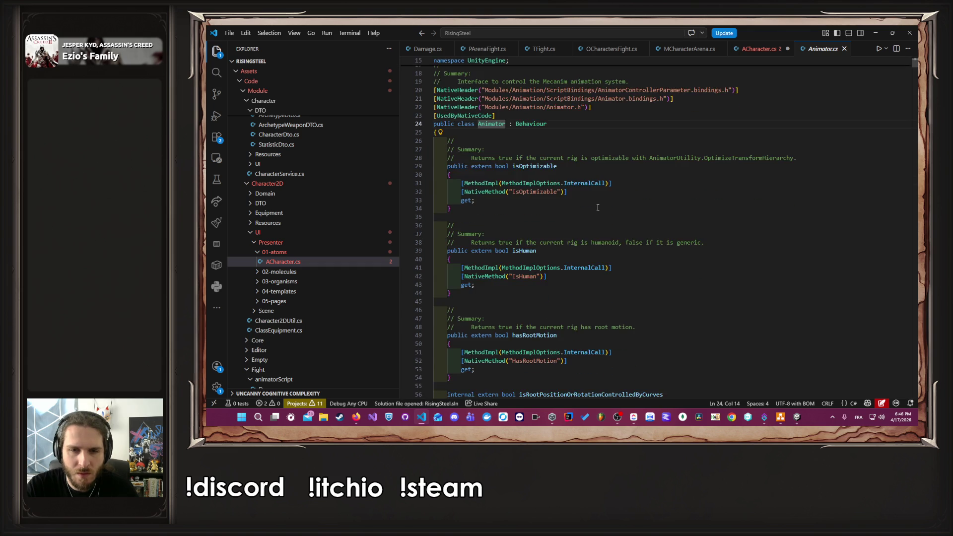
{"action": "scroll", "coordinate": [598, 207], "scroll_direction": "down", "scroll_amount": 5}
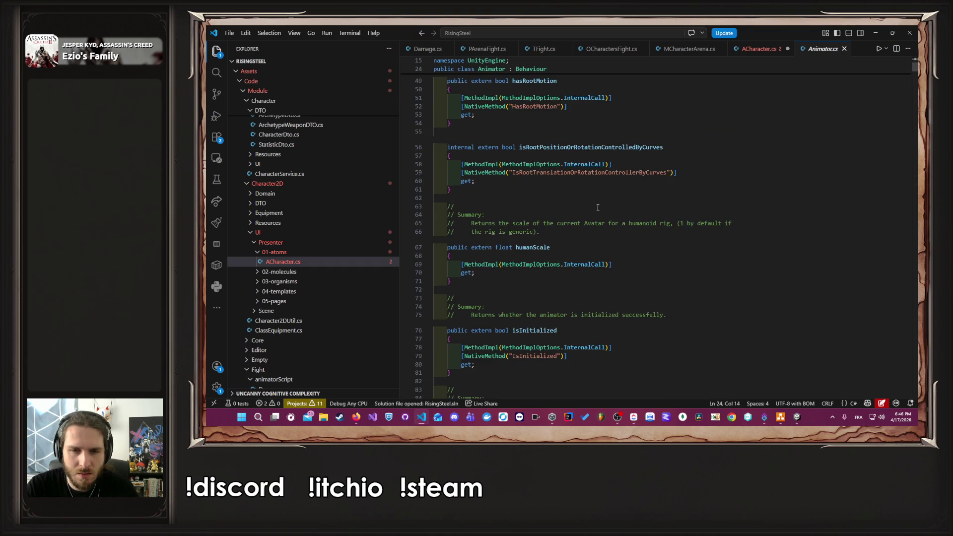
{"action": "scroll", "coordinate": [597, 207], "scroll_direction": "down", "scroll_amount": 12}
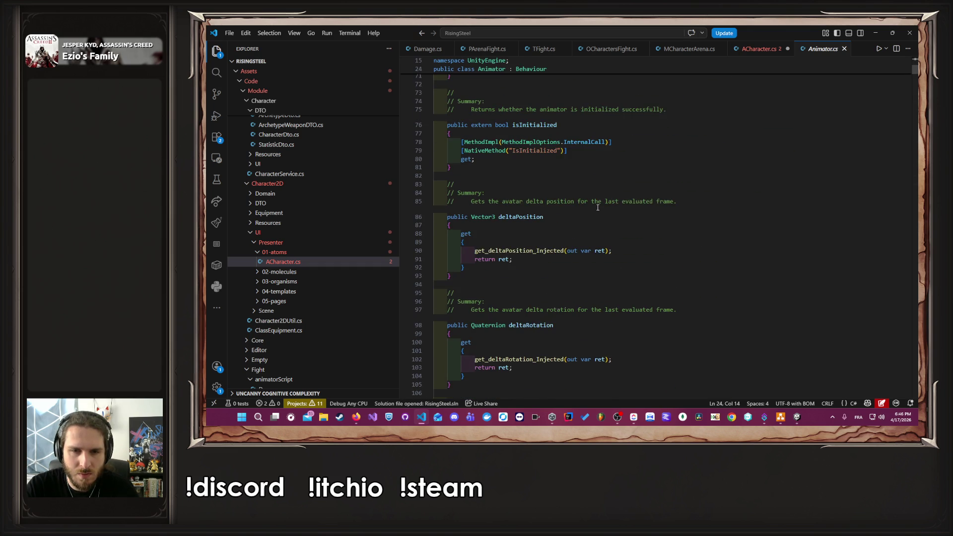
{"action": "scroll", "coordinate": [598, 207], "scroll_direction": "down", "scroll_amount": 12}
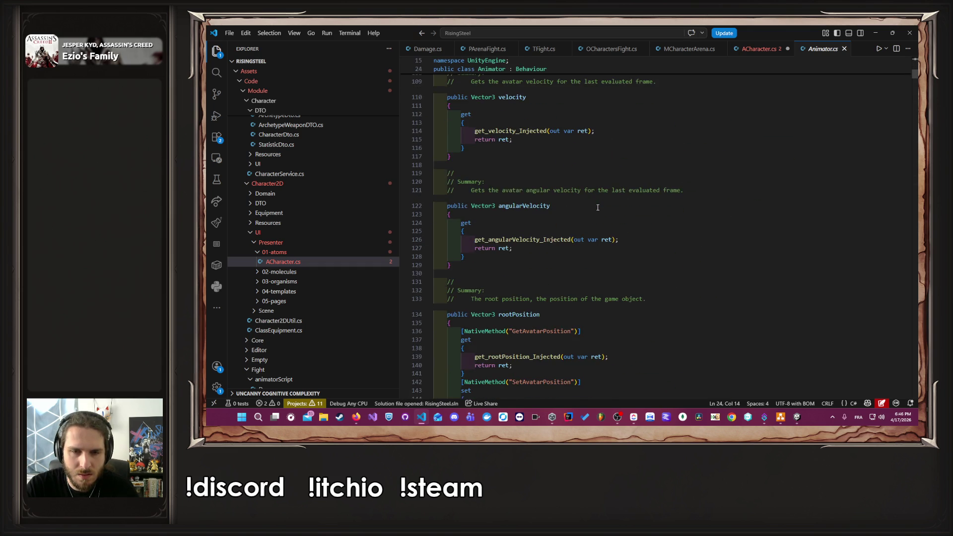
{"action": "scroll", "coordinate": [598, 207], "scroll_direction": "down", "scroll_amount": 9}
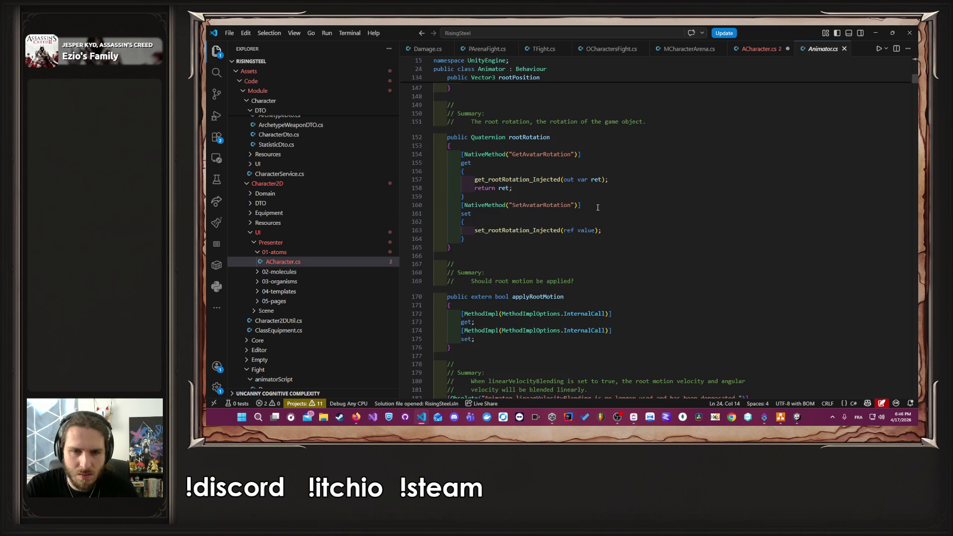
{"action": "left_click", "coordinate": [598, 208]}
{"action": "key", "text": "ctrl+a"}
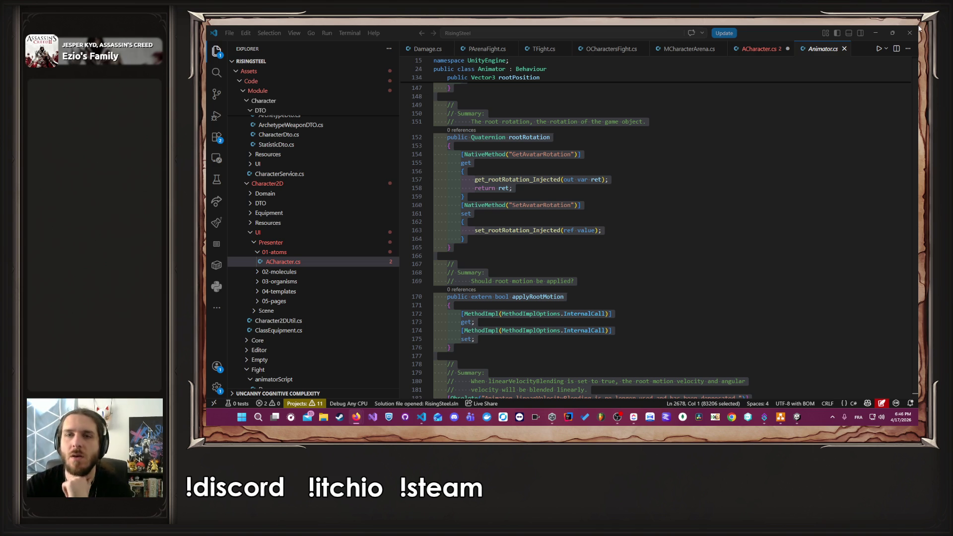
- Remove the stray partial line so SetPose only plays ShieldReady, save ACharacter.cs, and return to Unity
{"action": "left_click", "coordinate": [755, 49]}
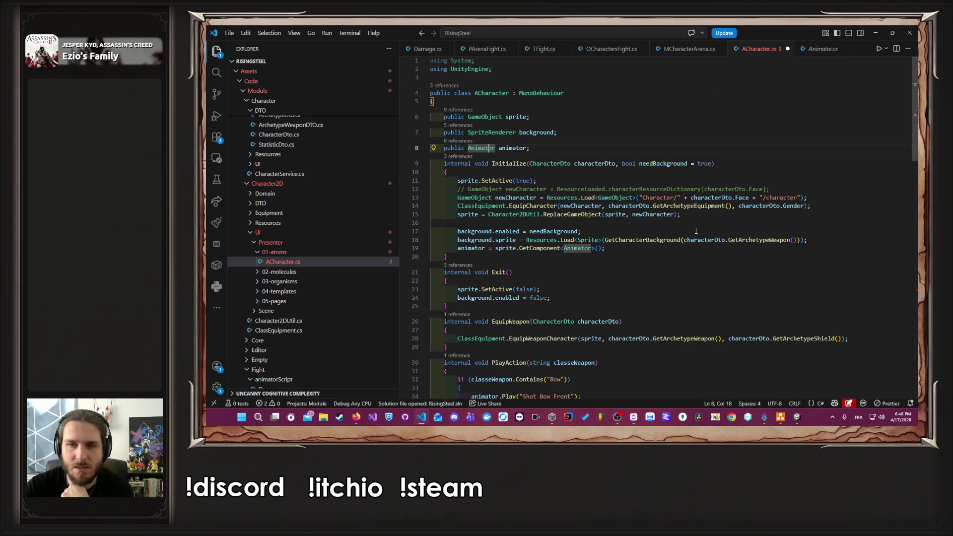
{"action": "scroll", "coordinate": [694, 237], "scroll_direction": "down", "scroll_amount": 10}
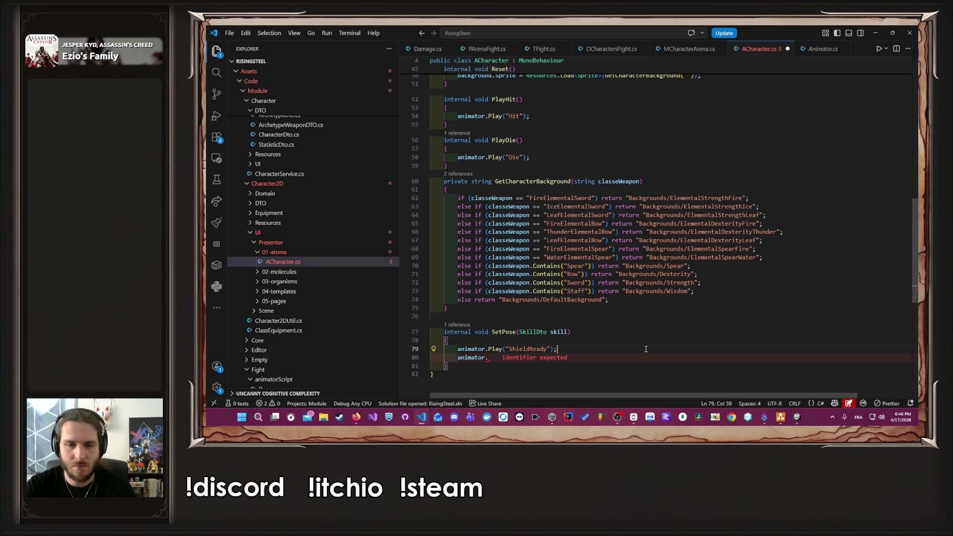
{"action": "key", "text": "BackSpace"}
{"action": "key", "text": "BackSpace"}
{"action": "key", "text": "BackSpace"}
{"action": "key", "text": "BackSpace"}
{"action": "key", "text": "BackSpace"}
{"action": "key", "text": "BackSpace"}
{"action": "key", "text": "ctrl+s"}
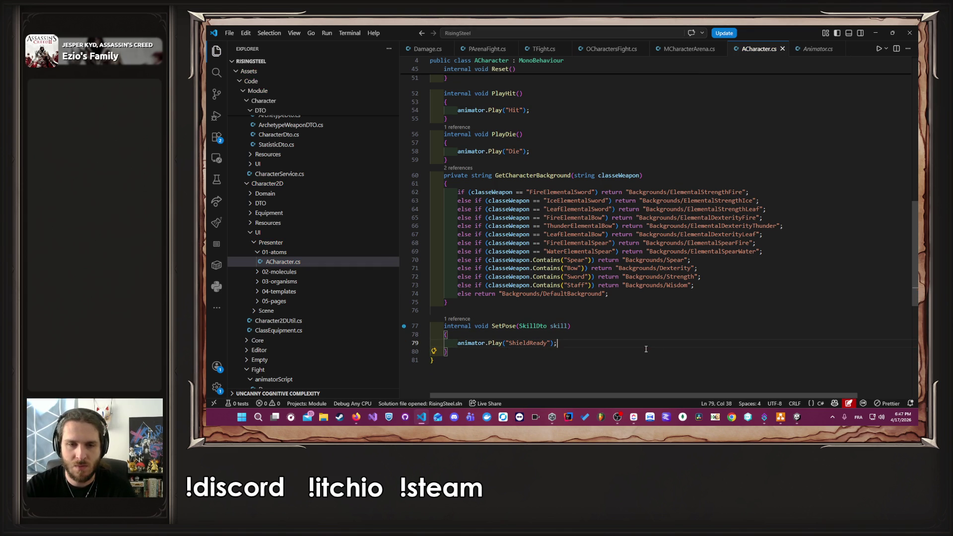
{"action": "left_click", "coordinate": [599, 417]}
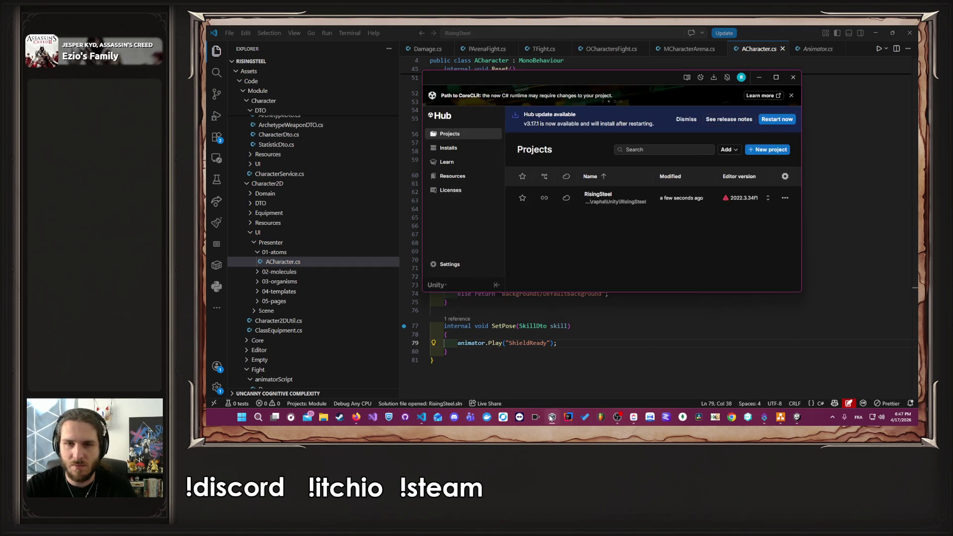
{"action": "left_click", "coordinate": [599, 417]}
{"action": "left_click", "coordinate": [797, 417]}
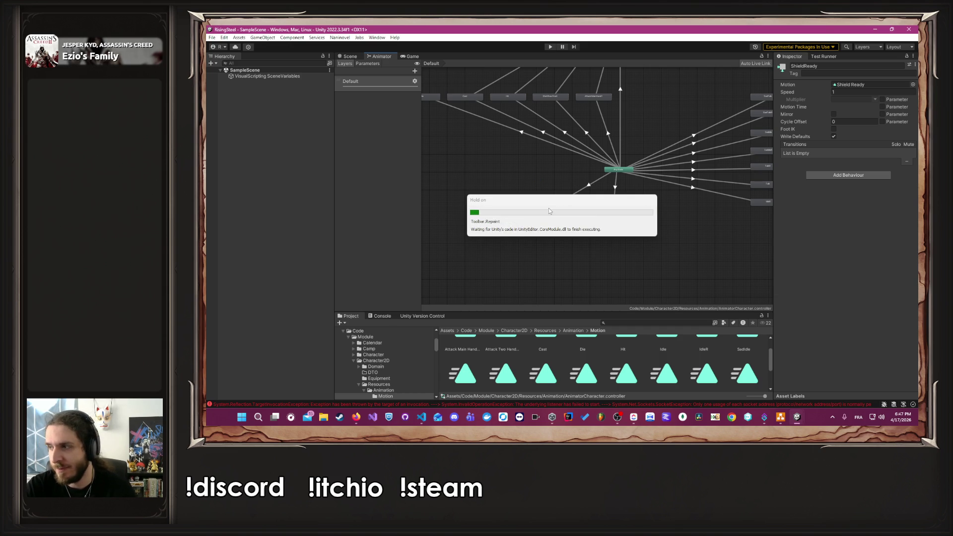
- Create a Bool parameter named IsShieldReady in the Animator's Parameters list
{"action": "left_click", "coordinate": [367, 64]}
{"action": "left_click", "coordinate": [413, 71]}
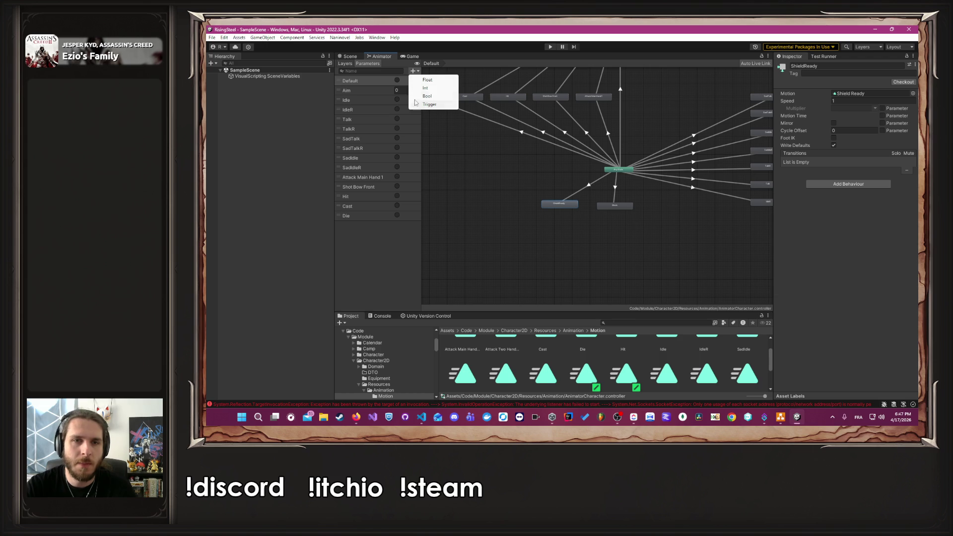
{"action": "left_click", "coordinate": [439, 97]}
{"action": "type", "text": "I"}
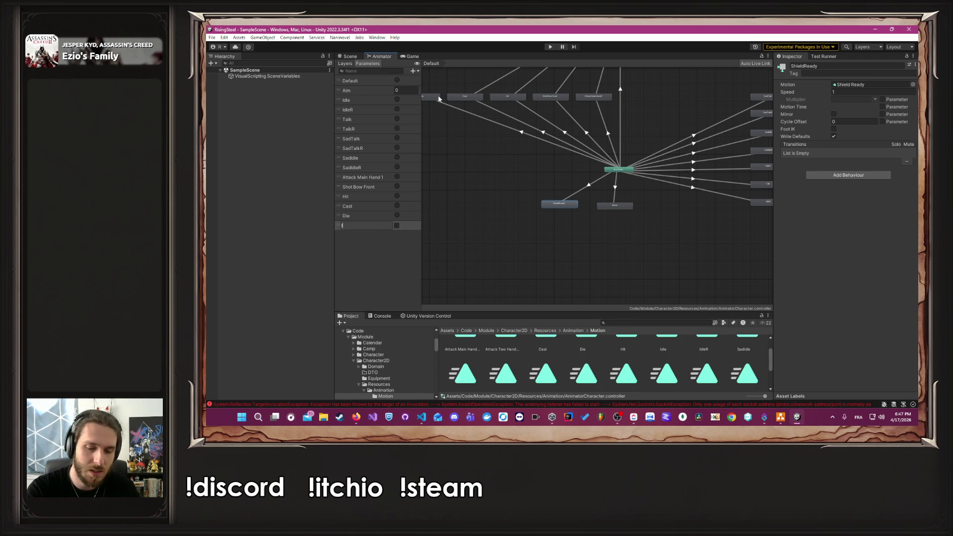
{"action": "type", "text": "sShiel"}
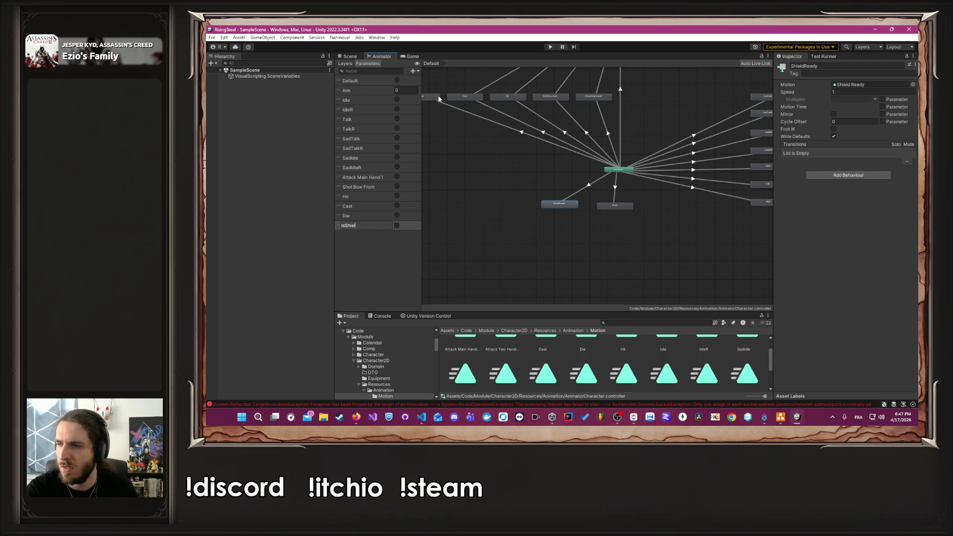
{"action": "type", "text": "dReady"}
{"action": "key", "text": "Return"}
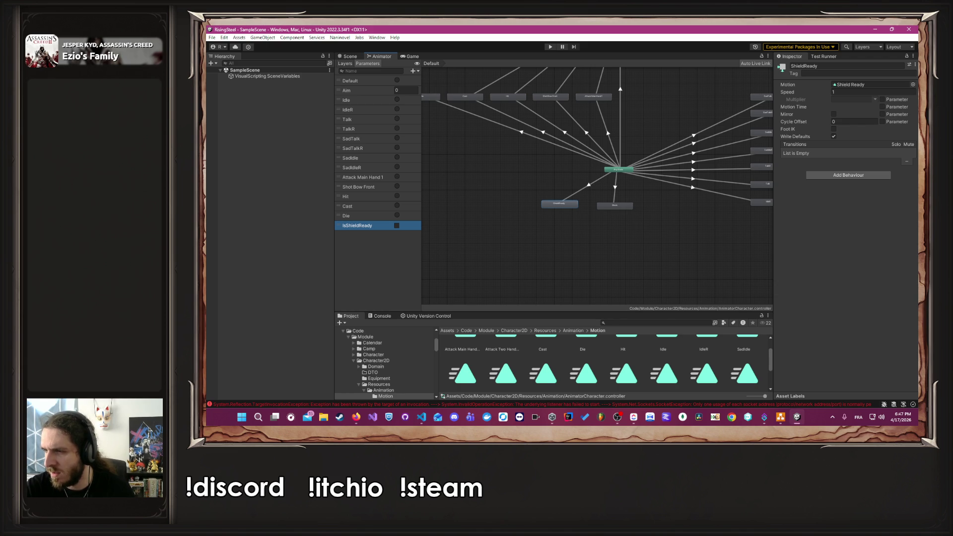
{"action": "scroll", "coordinate": [584, 161], "scroll_direction": "up", "scroll_amount": 3}
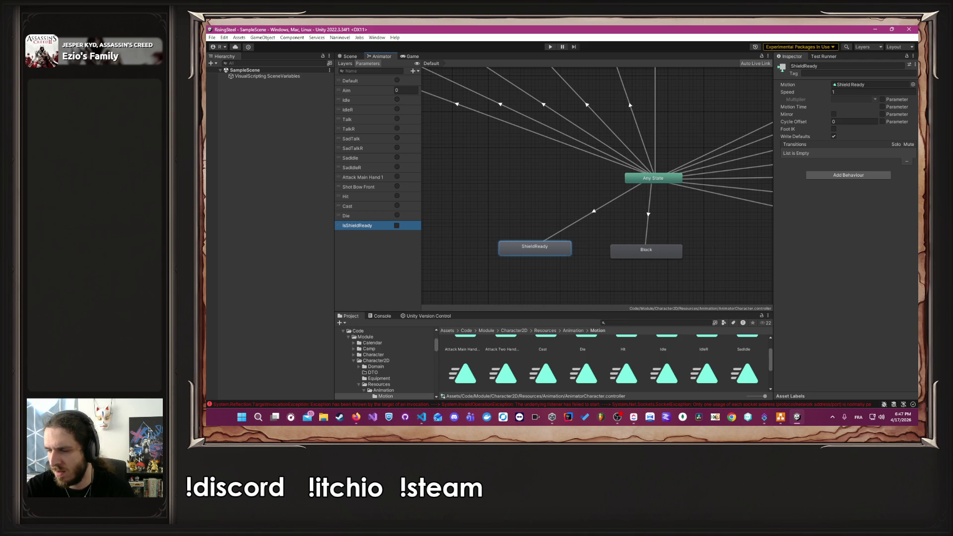
- Add an IsShieldReady = true condition to the Any State → ShieldReady transition
{"action": "left_click", "coordinate": [609, 203]}
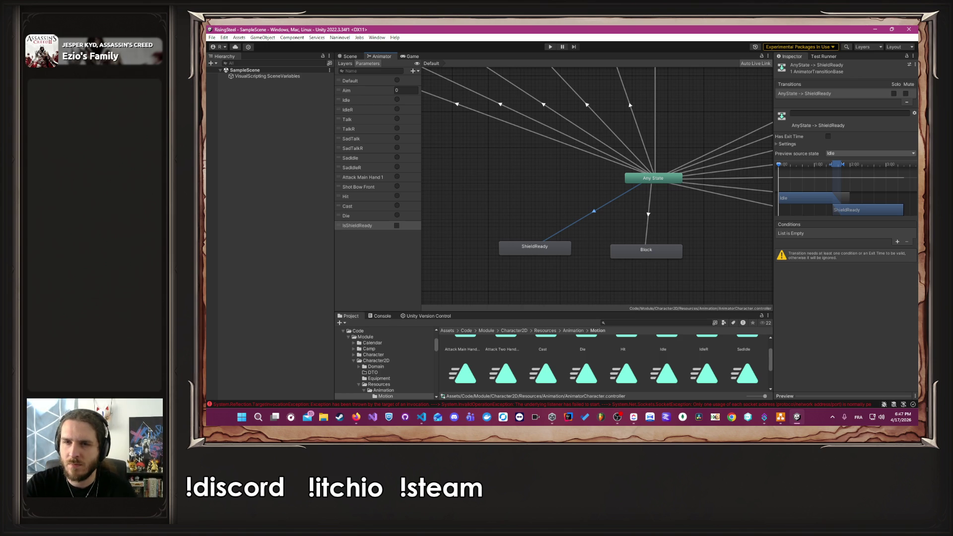
{"action": "left_click", "coordinate": [896, 242]}
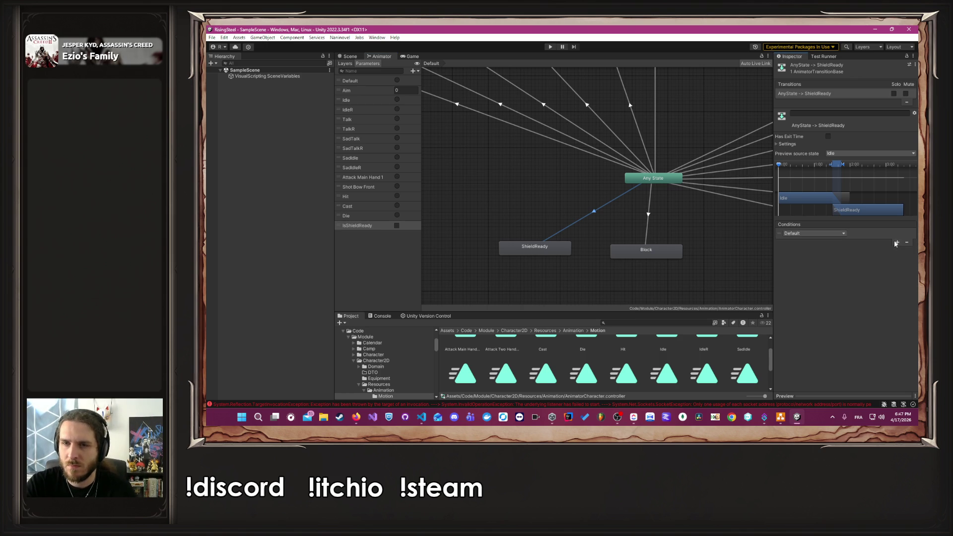
{"action": "left_click", "coordinate": [822, 233]}
{"action": "left_click", "coordinate": [813, 354]}
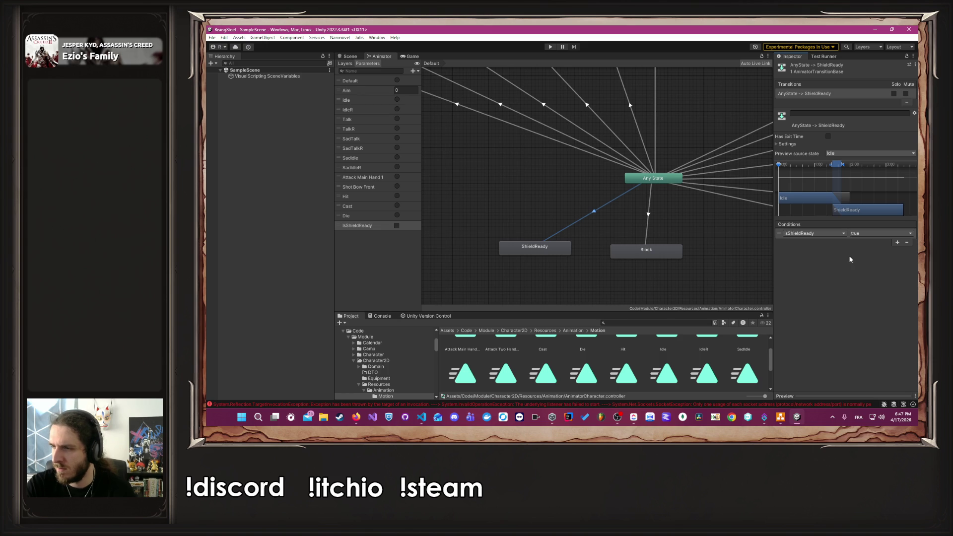
{"action": "scroll", "coordinate": [557, 218], "scroll_direction": "down", "scroll_amount": 5}
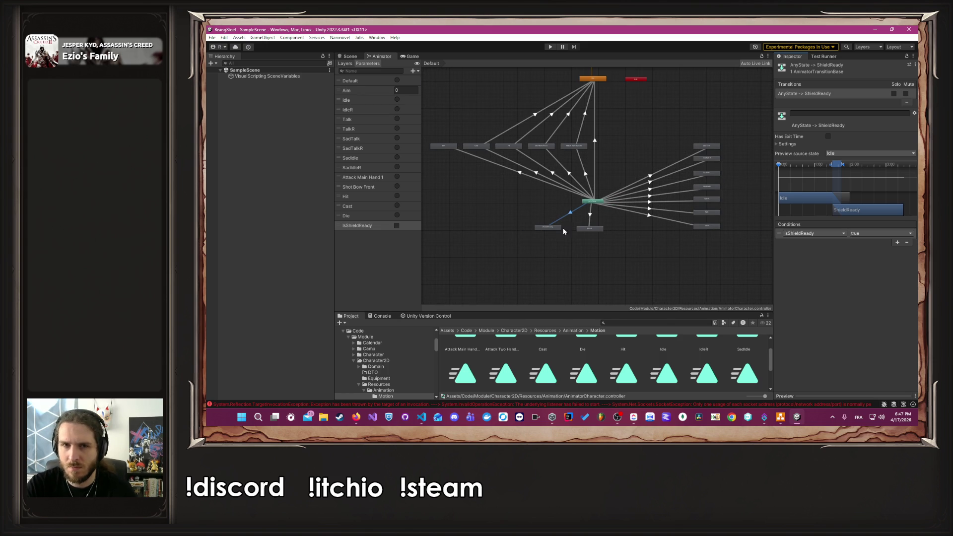
- Create a ShieldReady → Idle transition conditioned on IsShieldReady being false
{"action": "right_click", "coordinate": [538, 229]}
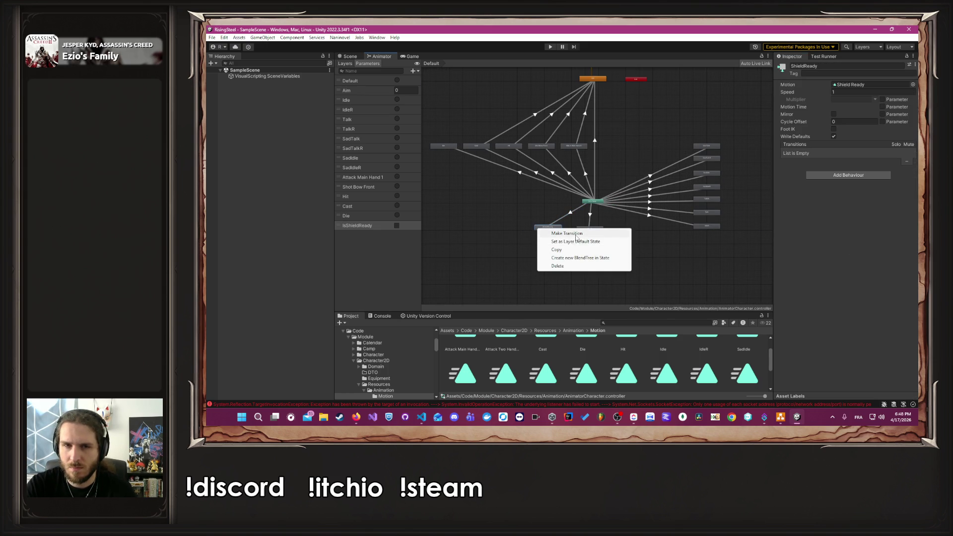
{"action": "left_click", "coordinate": [556, 234]}
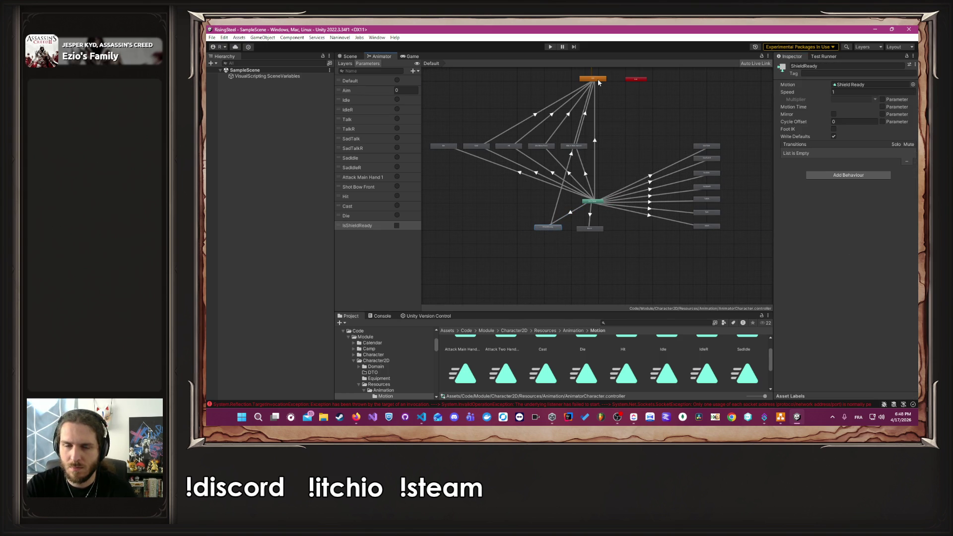
{"action": "left_click", "coordinate": [573, 146]}
{"action": "left_click", "coordinate": [572, 158]}
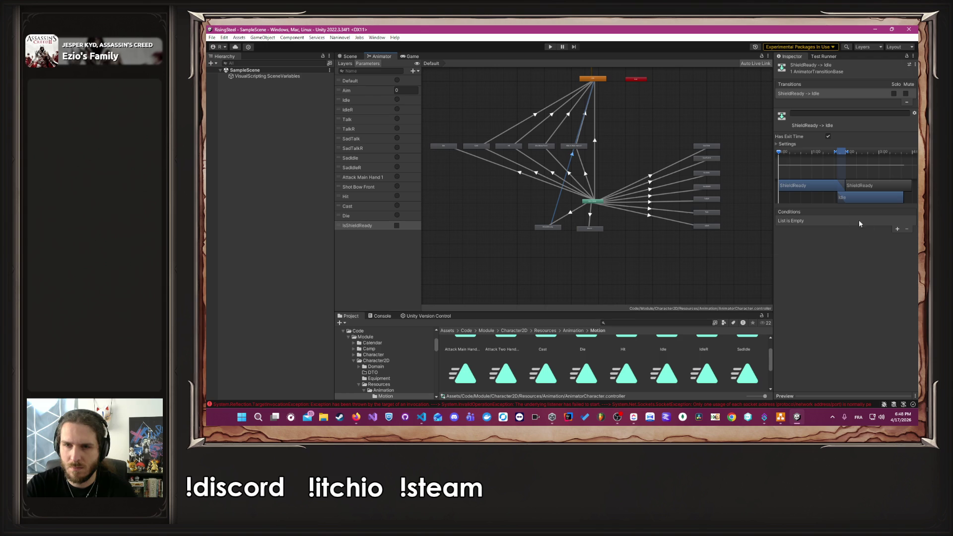
{"action": "left_click", "coordinate": [897, 229]}
{"action": "left_click", "coordinate": [811, 221]}
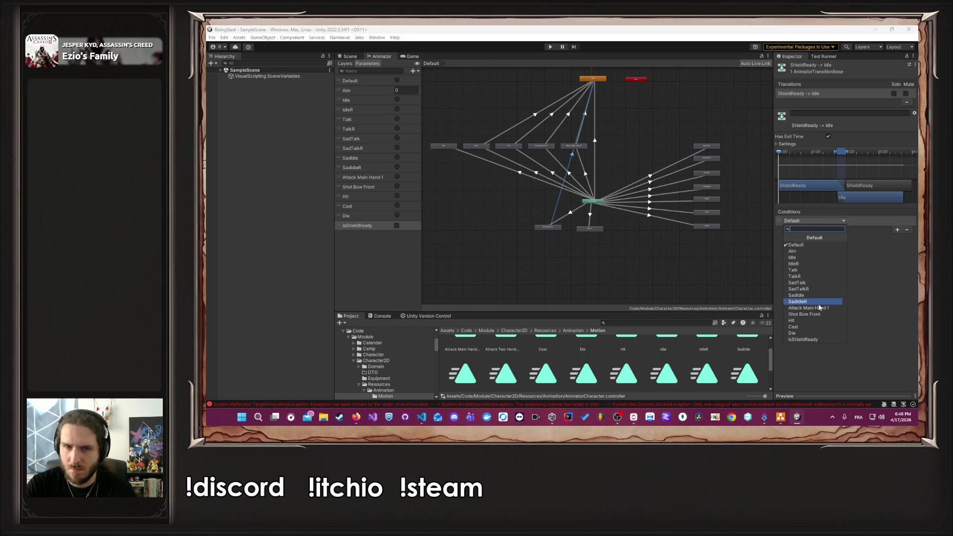
{"action": "left_click", "coordinate": [815, 338]}
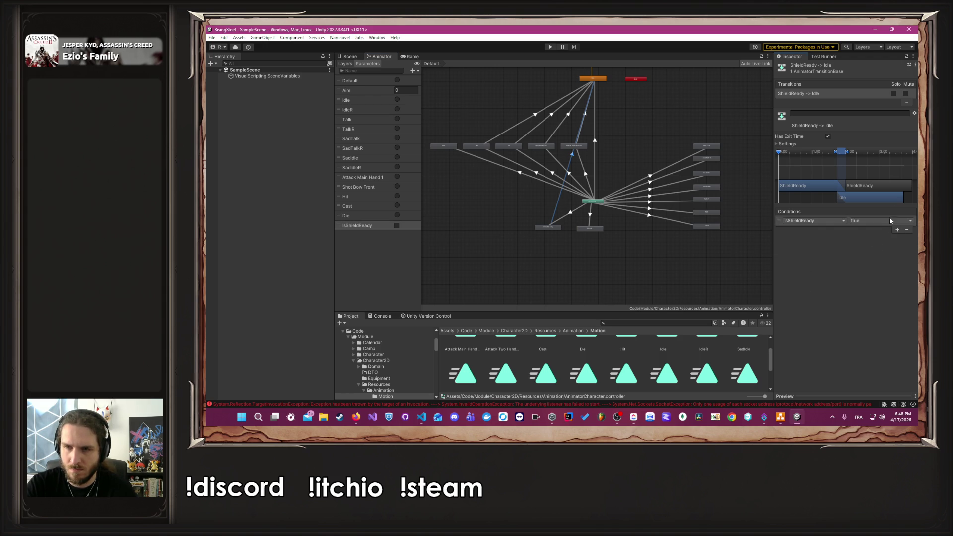
{"action": "left_click", "coordinate": [876, 222]}
{"action": "left_click", "coordinate": [874, 238]}
- Delete the Any State → Idle transition and move ShieldReady beside Attack Main Hand
{"action": "left_click", "coordinate": [646, 158]}
{"action": "left_click", "coordinate": [595, 142]}
{"action": "key", "text": "Delete"}
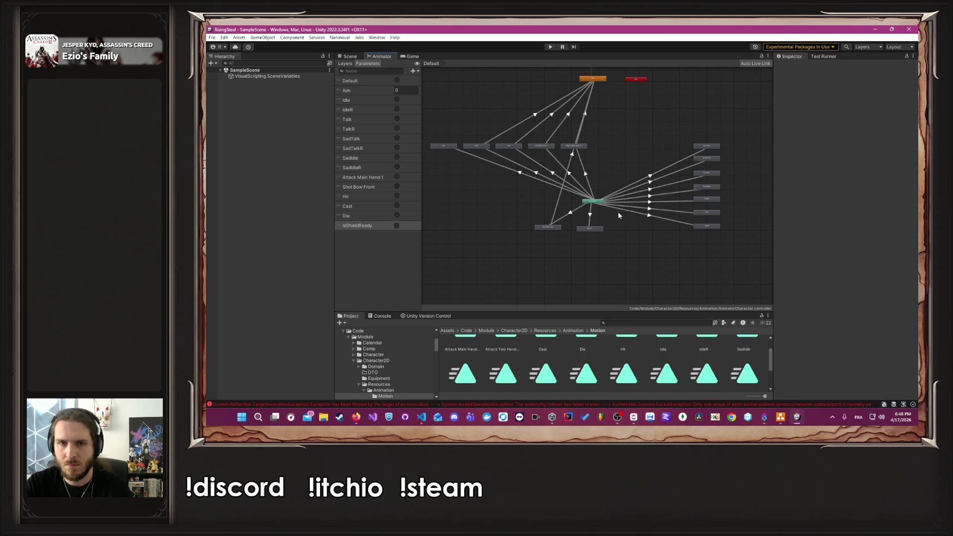
{"action": "mouse_move", "coordinate": [559, 229]}
{"action": "left_mouse_down"}
{"action": "mouse_move", "coordinate": [627, 228]}
{"action": "mouse_move", "coordinate": [629, 151]}
{"action": "mouse_move", "coordinate": [622, 148]}
{"action": "left_mouse_up"}
{"action": "left_click", "coordinate": [642, 148]}
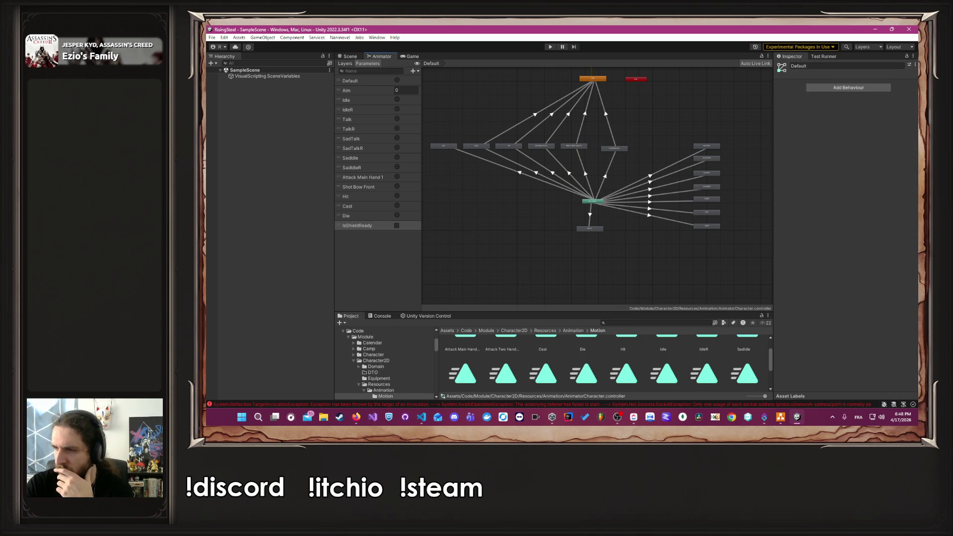
{"action": "key", "text": "alt+Tab"}
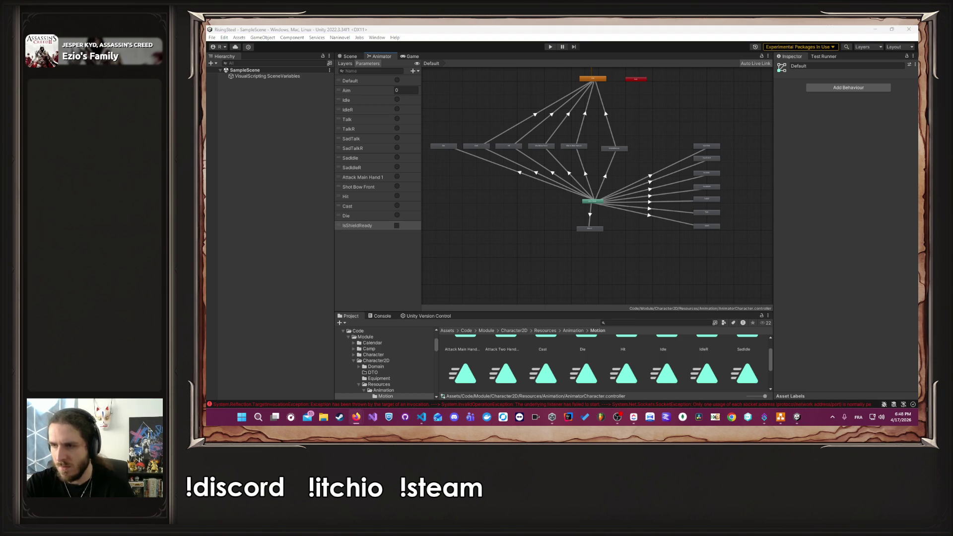
- Replace line 79's Play call with animator.SetBool("IsShieldReady", true) and return to Unity
{"action": "left_click", "coordinate": [422, 417]}
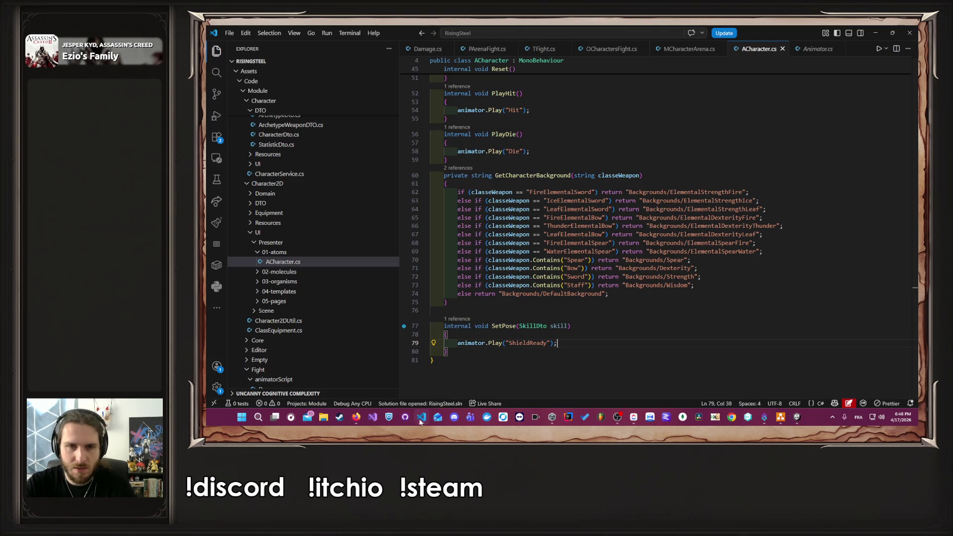
{"action": "key", "text": "shift+Home"}
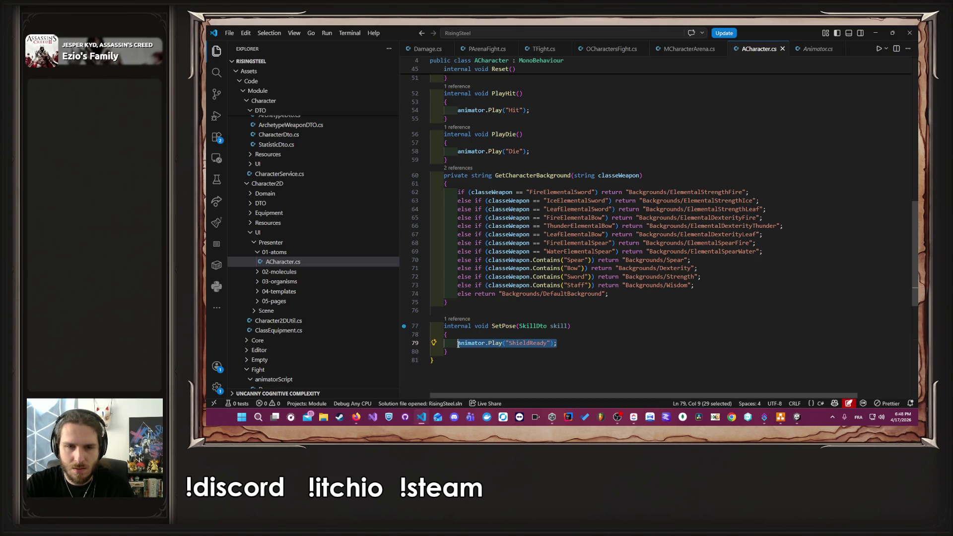
{"action": "key", "text": "ctrl+v"}
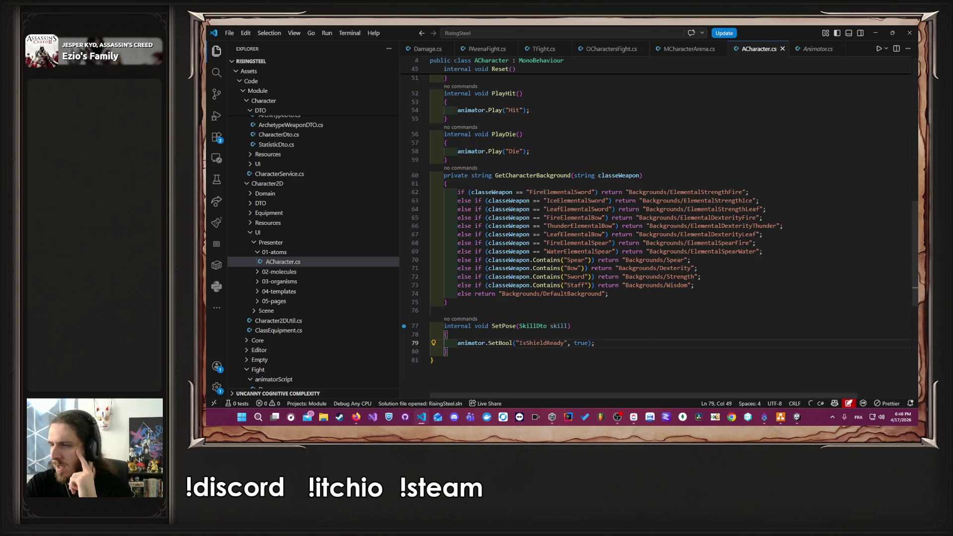
{"action": "key", "text": "alt+Tab"}
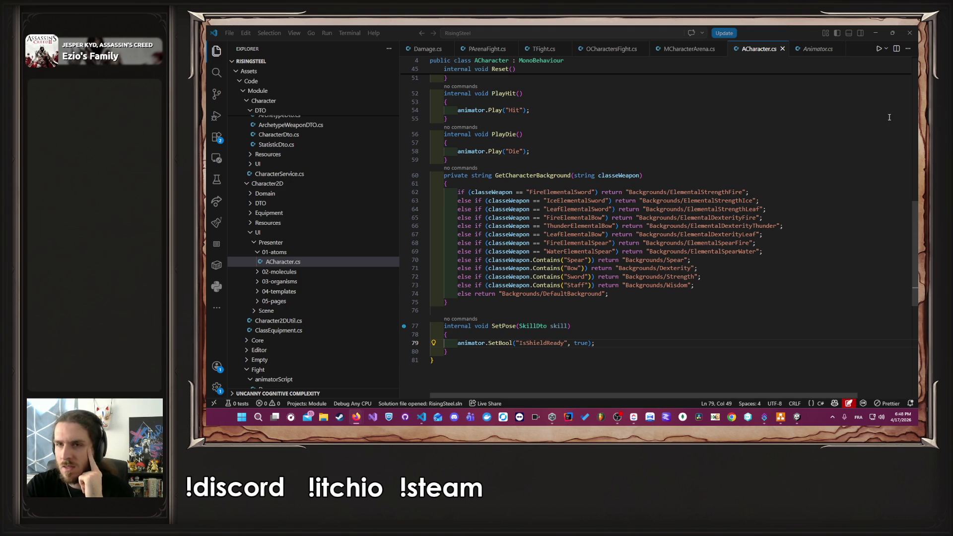
{"action": "key", "text": "alt+Tab"}
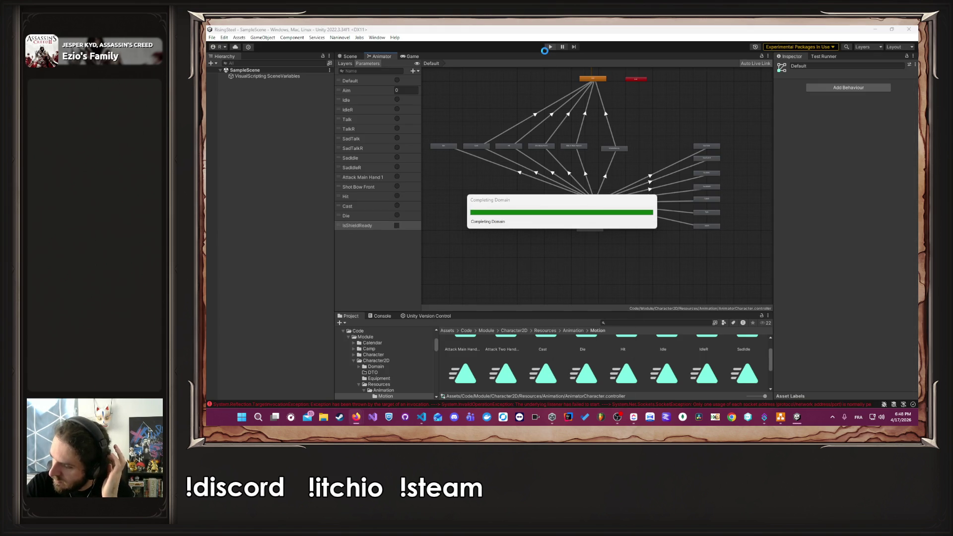
- Enter Play mode, continue the saved game to camp and launch the Arena mission
{"action": "left_click", "coordinate": [544, 50]}
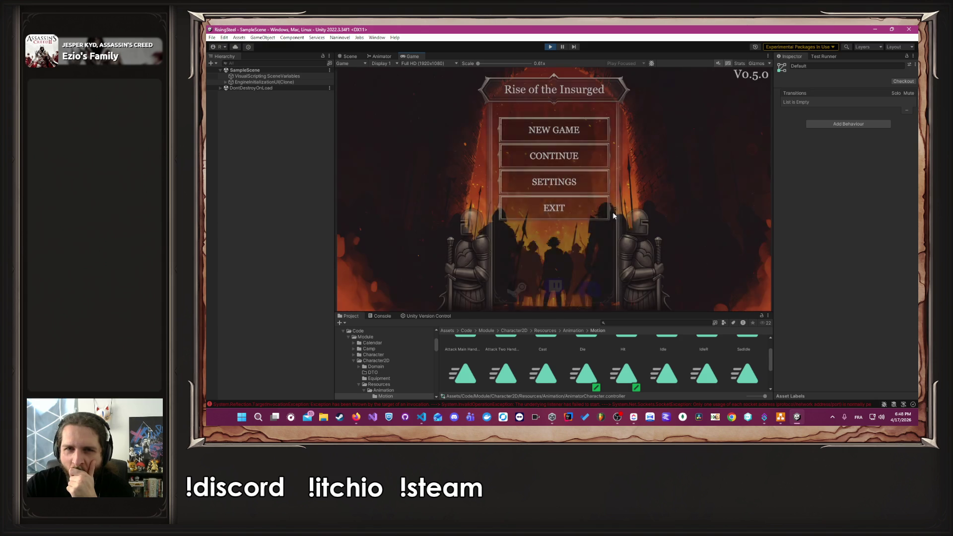
{"action": "left_click", "coordinate": [577, 155]}
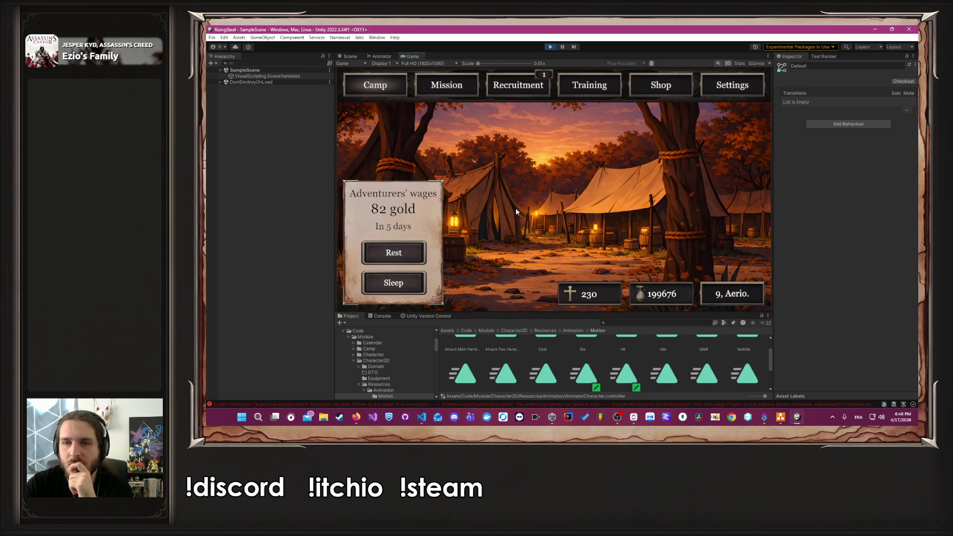
{"action": "left_click", "coordinate": [447, 85]}
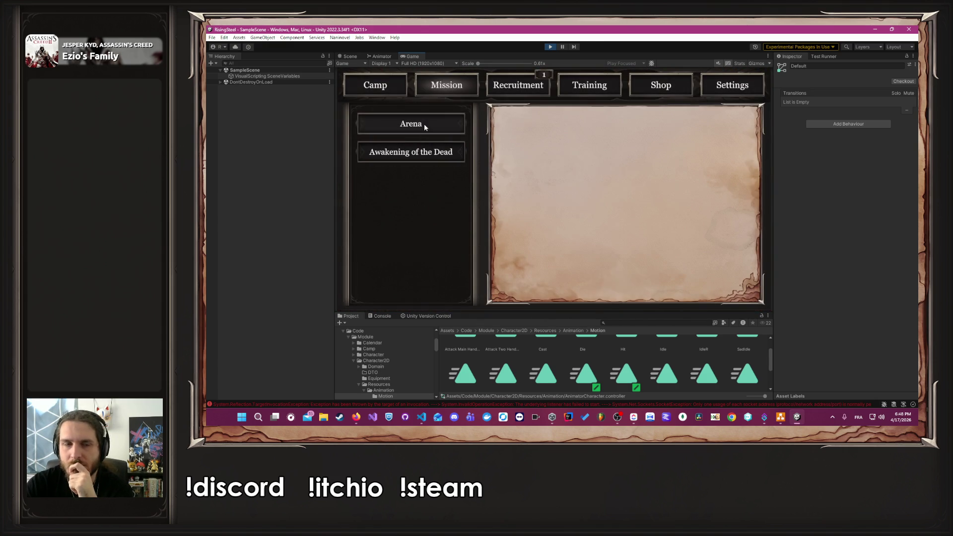
{"action": "left_click", "coordinate": [639, 286]}
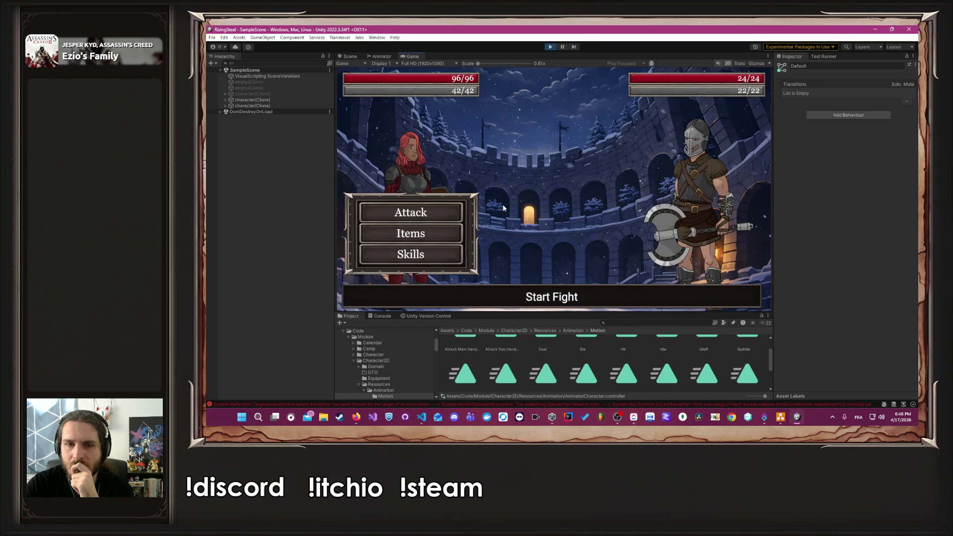
- Have Caldrin use a skill on Ambre for 8 damage, then stop Play mode
{"action": "left_click", "coordinate": [411, 254]}
{"action": "left_click", "coordinate": [545, 187]}
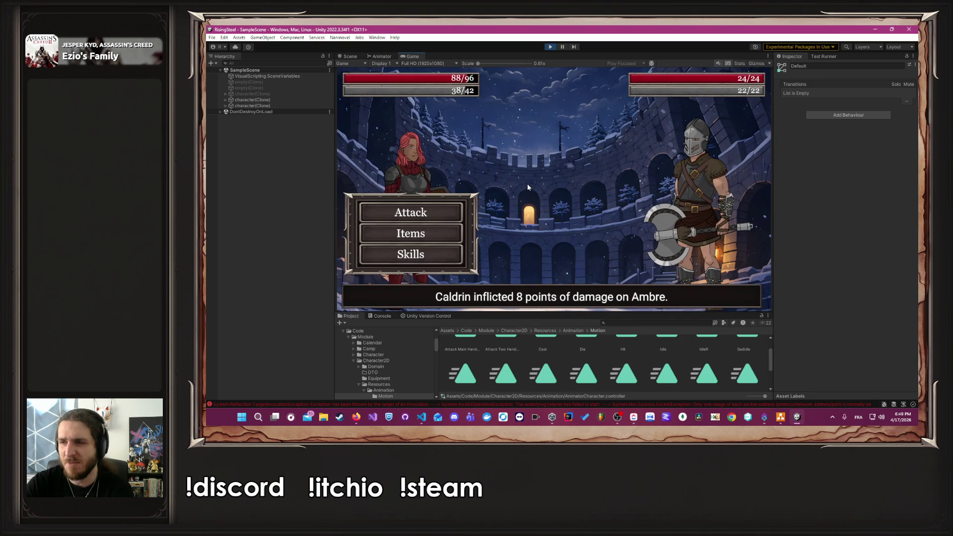
{"action": "left_click", "coordinate": [551, 47]}
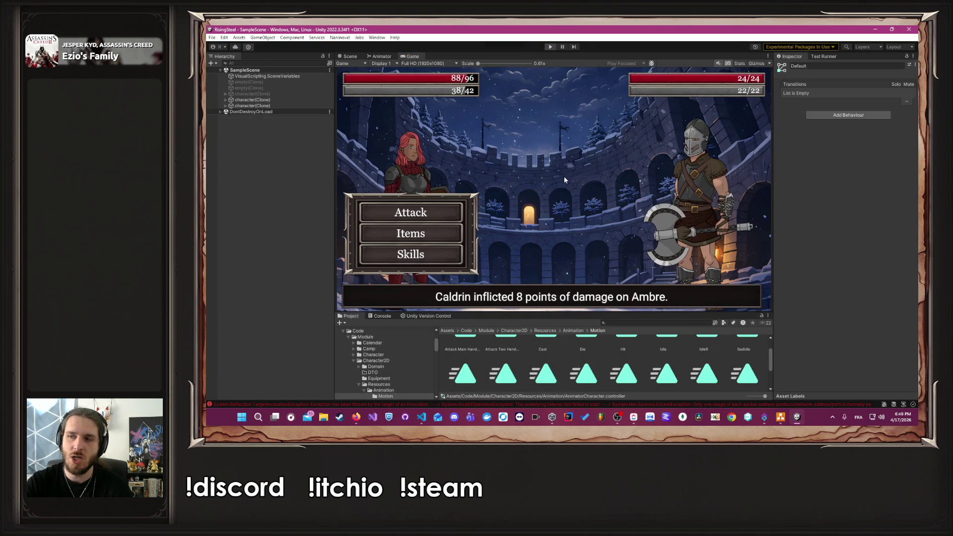
{"action": "key", "text": "alt+Tab"}
{"action": "key", "text": "alt+Tab"}
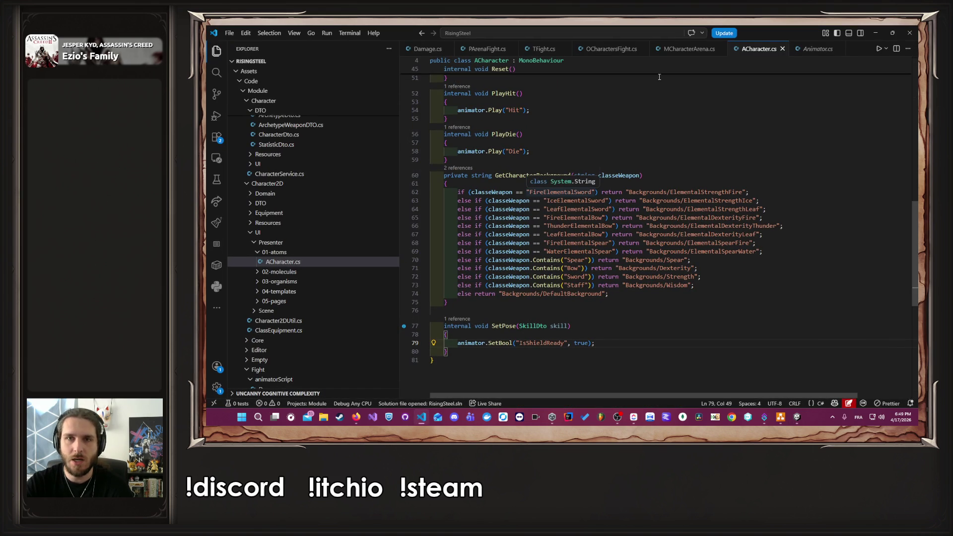
- In the Animator graph, remove the IsShieldReady condition and delete the ShieldReady to Idle transition
{"action": "key", "text": "alt+Tab"}
{"action": "key", "text": "alt+Tab"}
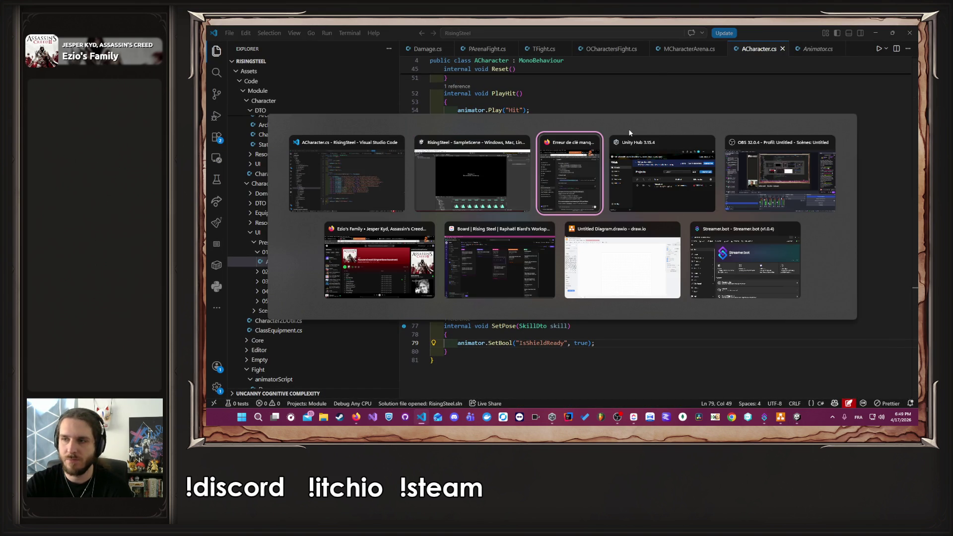
{"action": "left_click", "coordinate": [475, 191]}
{"action": "left_click", "coordinate": [381, 56]}
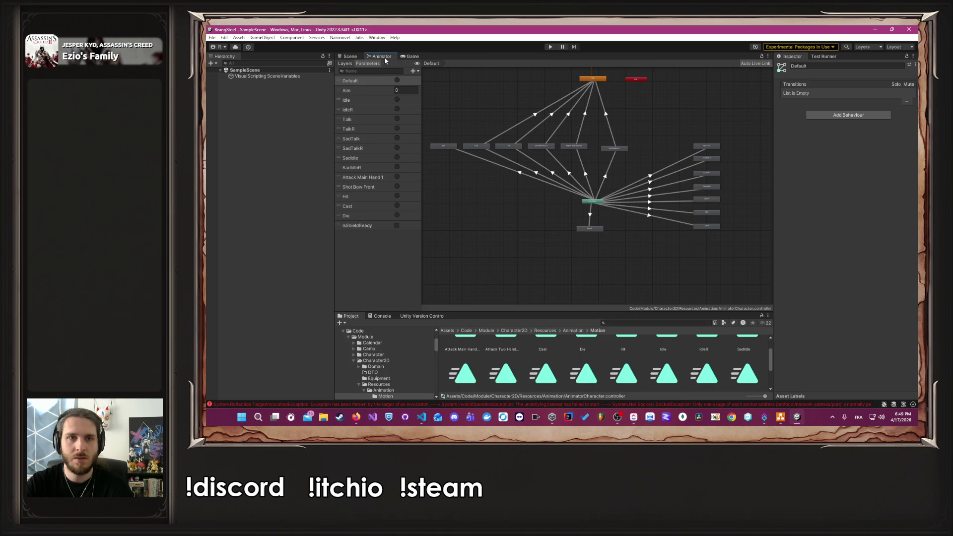
{"action": "left_click", "coordinate": [605, 112]}
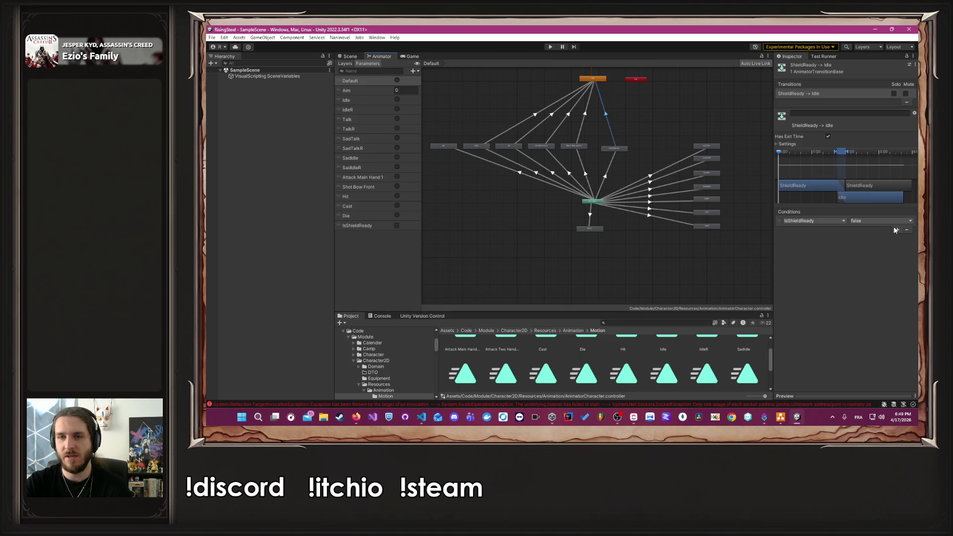
{"action": "left_click", "coordinate": [791, 221]}
{"action": "left_click", "coordinate": [914, 244]}
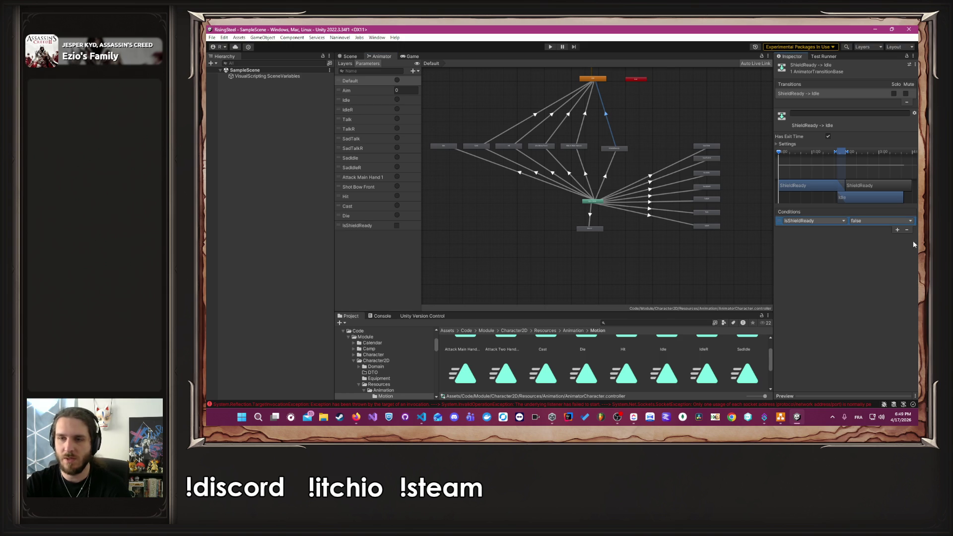
{"action": "left_click", "coordinate": [906, 229]}
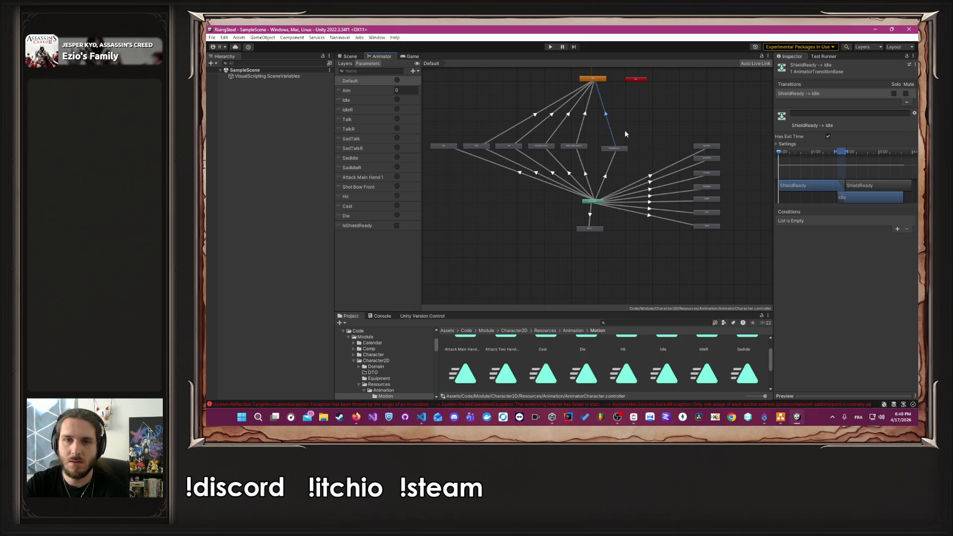
{"action": "key", "text": "Delete"}
- Move ShieldReady near the other states and clear the AnyState to ShieldReady condition
{"action": "left_click_drag", "start_coordinate": [612, 149], "coordinate": [542, 230]}
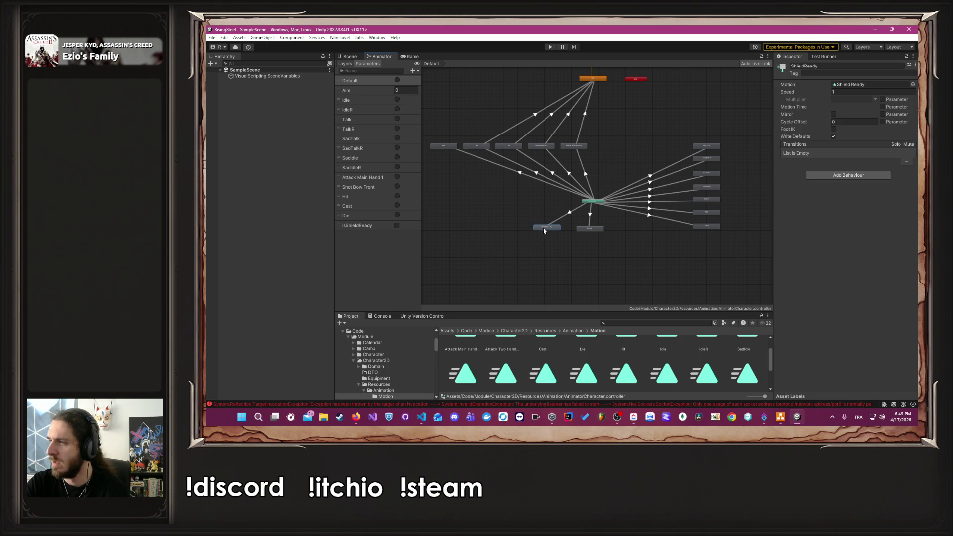
{"action": "left_click", "coordinate": [576, 219]}
{"action": "left_click", "coordinate": [569, 214]}
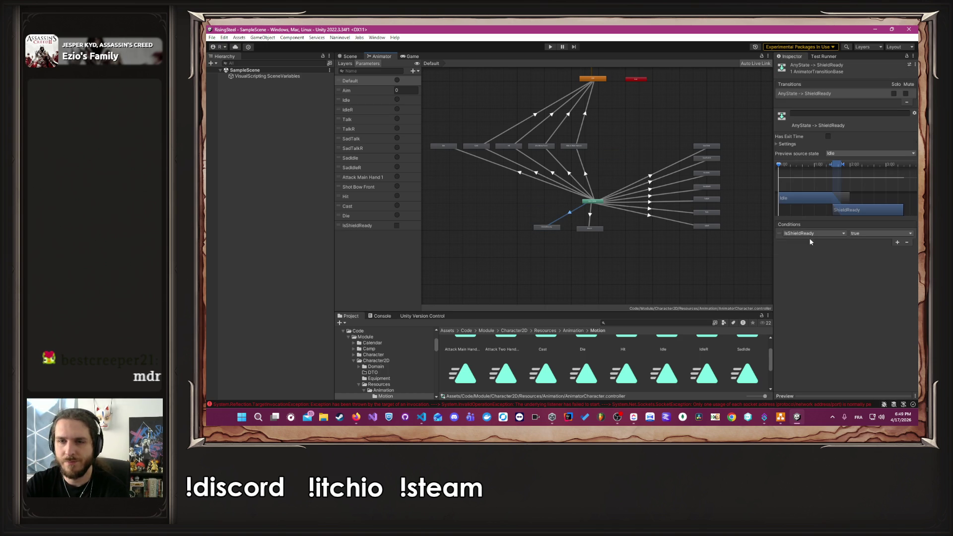
{"action": "left_click", "coordinate": [779, 235]}
{"action": "key", "text": "Delete"}
{"action": "left_click", "coordinate": [590, 212]}
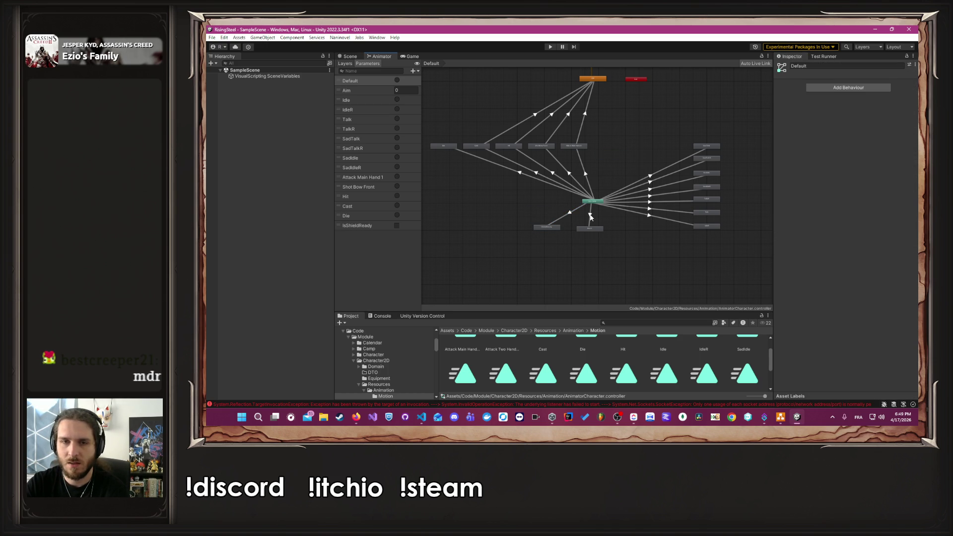
{"action": "left_click", "coordinate": [569, 214]}
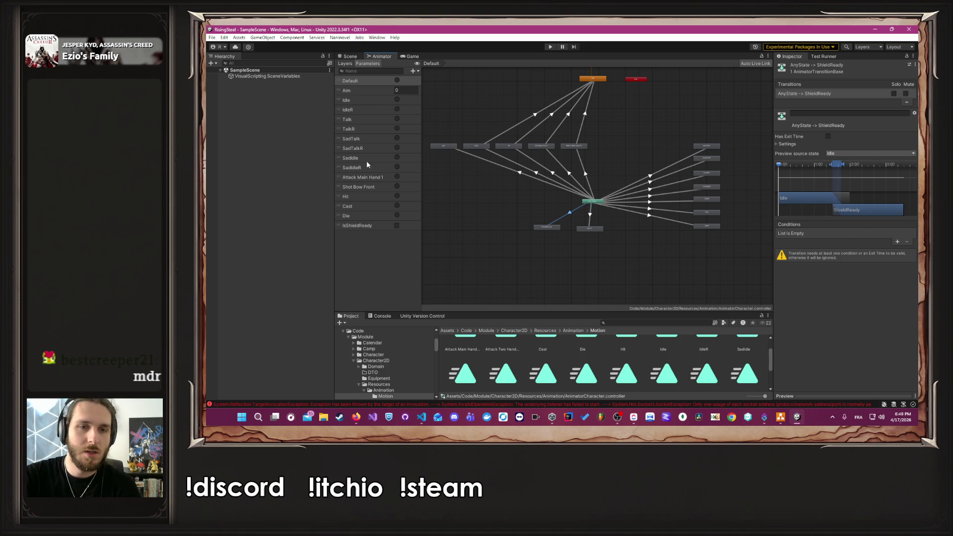
- Reset the Die trigger and delete the IsShieldReady parameter from the Animator
{"action": "left_click", "coordinate": [396, 216]}
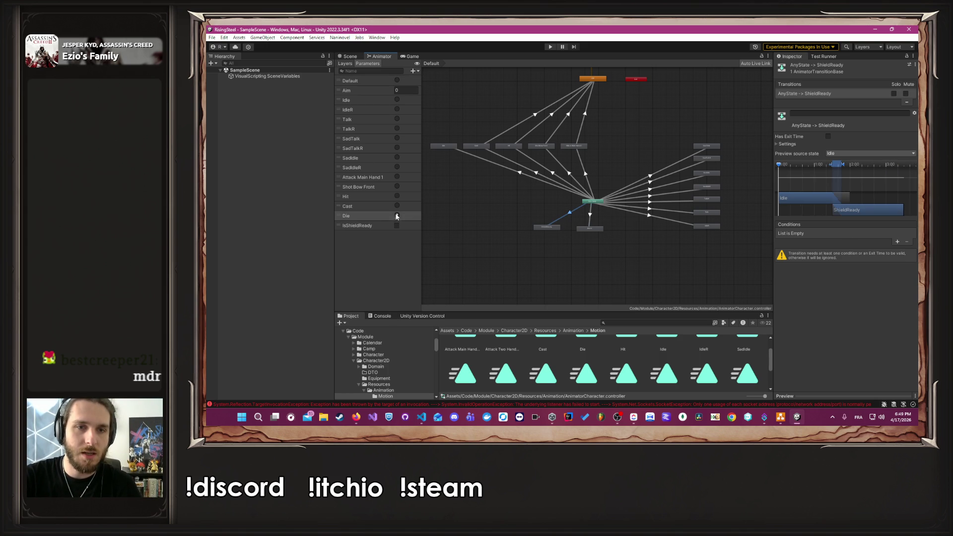
{"action": "left_click", "coordinate": [396, 215]}
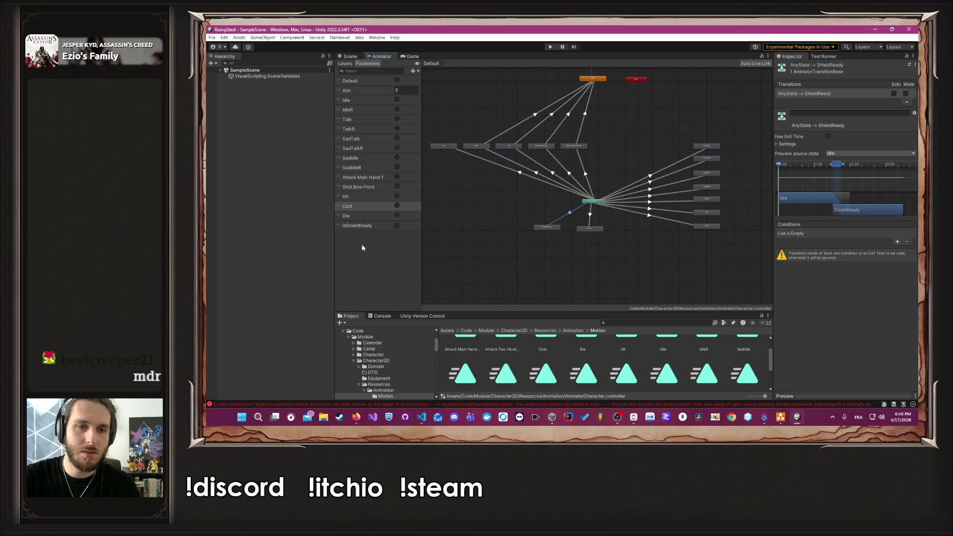
{"action": "left_click", "coordinate": [369, 225]}
{"action": "right_click", "coordinate": [371, 226]}
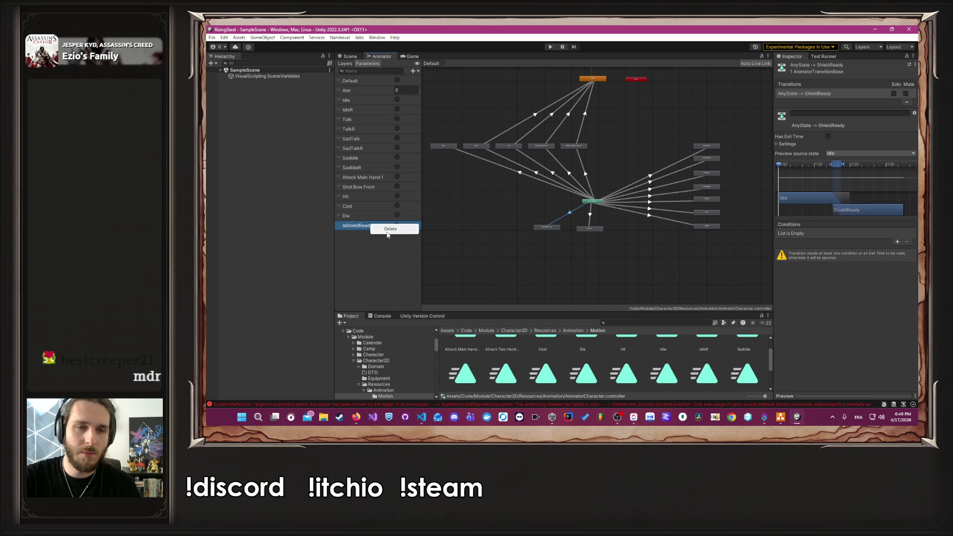
{"action": "left_click", "coordinate": [388, 231]}
{"action": "key", "text": "alt+Tab"}
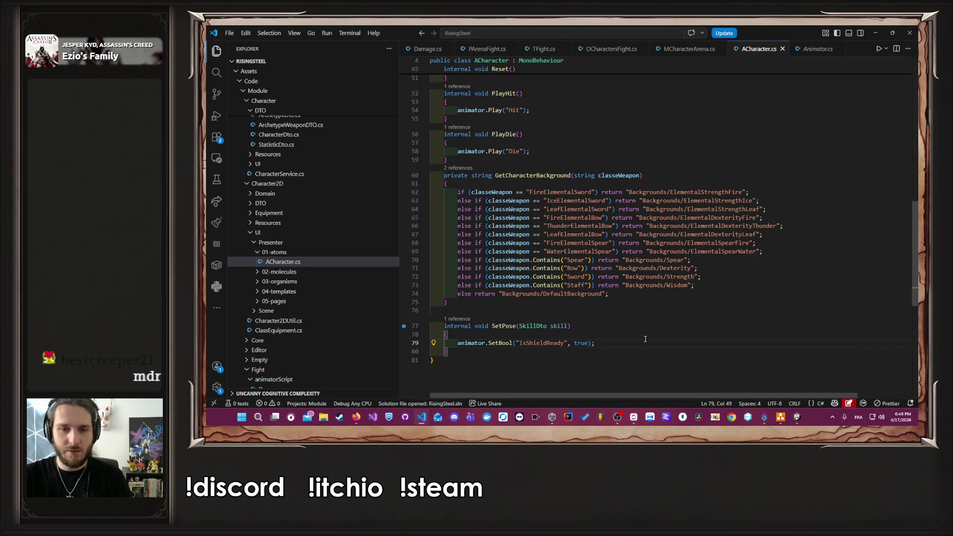
- Undo line 79 back to animator.Play("ShieldReady") in SetPose
{"action": "key", "text": "ctrl+z"}
{"action": "left_click", "coordinate": [476, 351]}
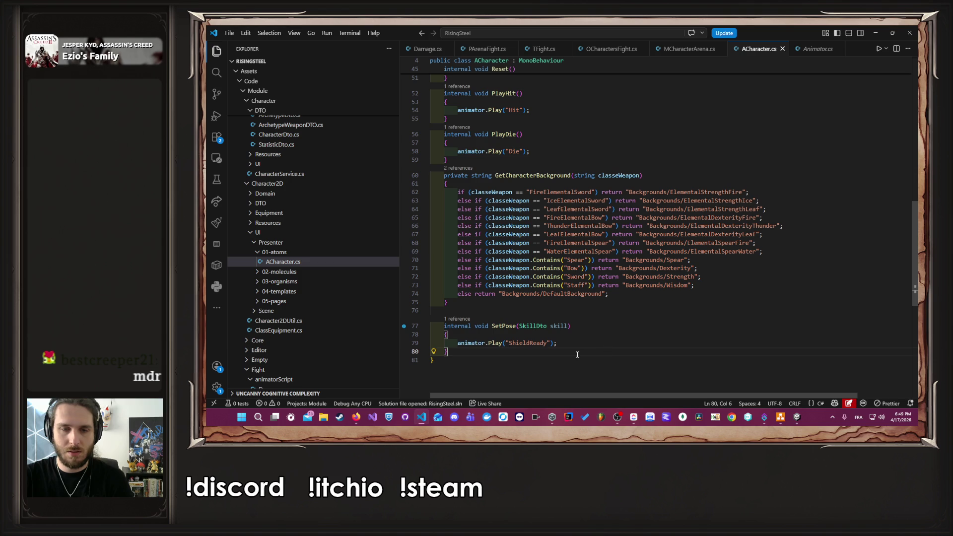
{"action": "left_click", "coordinate": [469, 343]}
{"action": "left_click", "coordinate": [563, 342]}
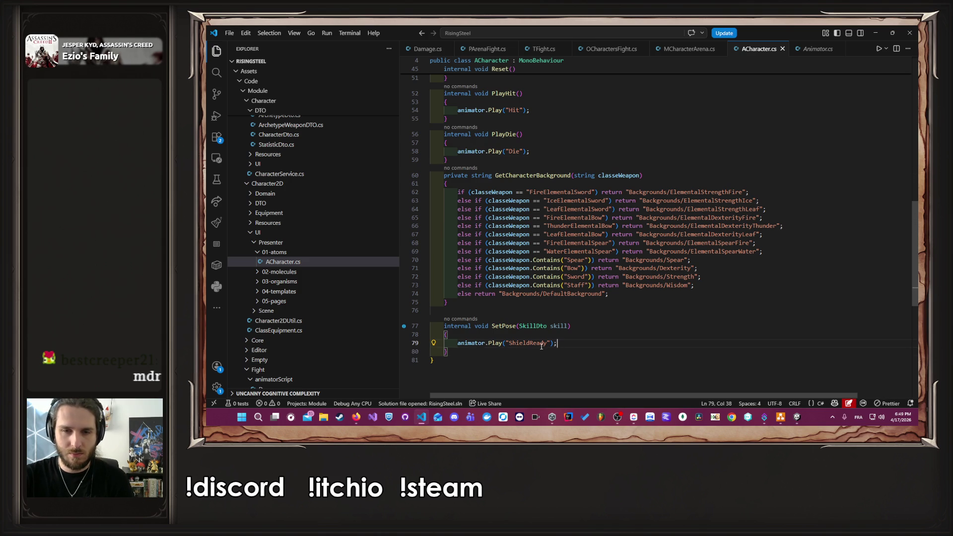
- Review the Animator.Play overloads in Animator.cs, then return to ACharacter.cs
{"action": "mouse_move", "coordinate": [498, 346]}
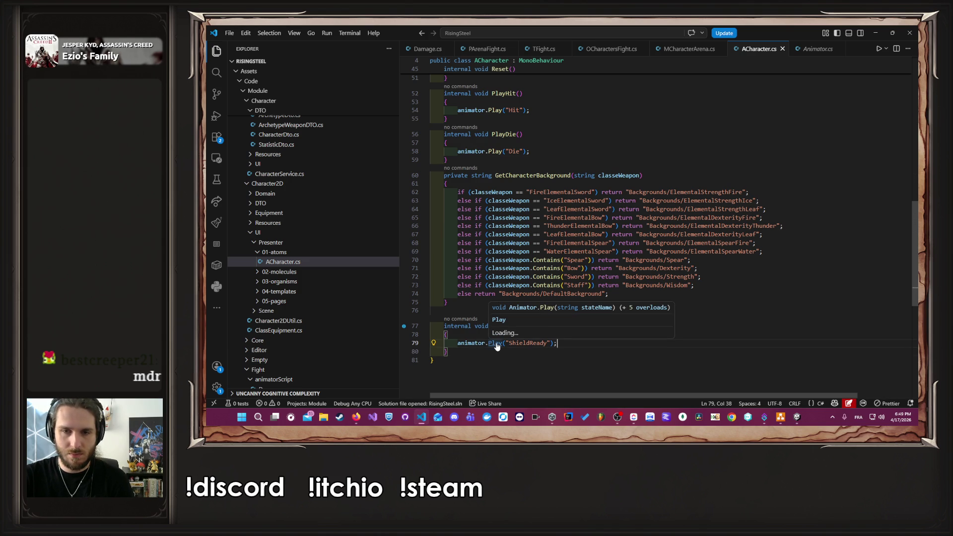
{"action": "left_click", "coordinate": [497, 344], "text": "ctrl"}
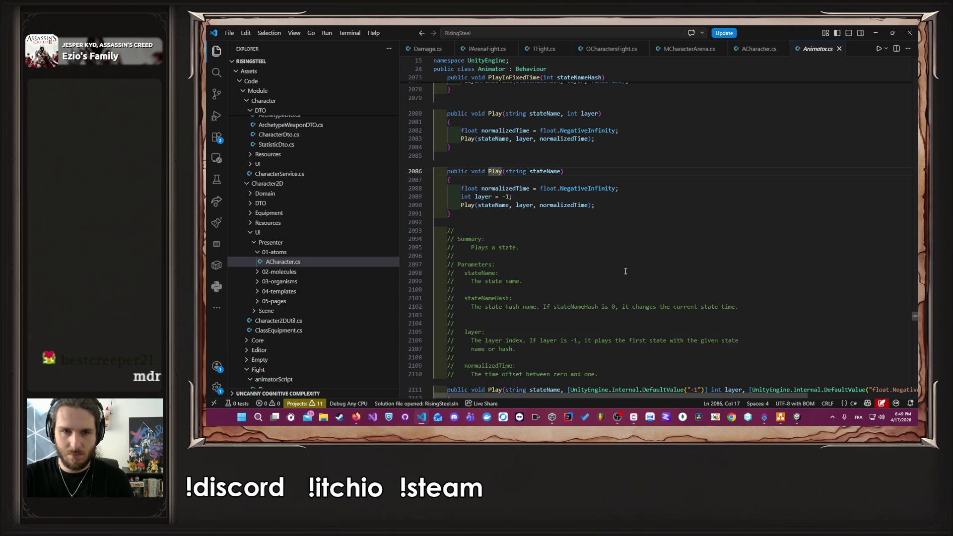
{"action": "scroll", "coordinate": [625, 271], "scroll_direction": "up", "scroll_amount": 4}
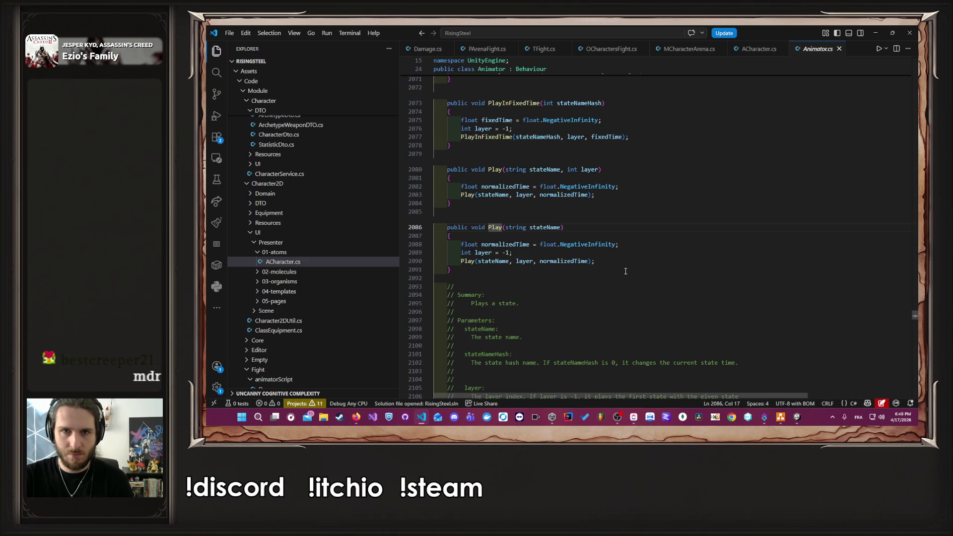
{"action": "scroll", "coordinate": [627, 271], "scroll_direction": "down", "scroll_amount": 9}
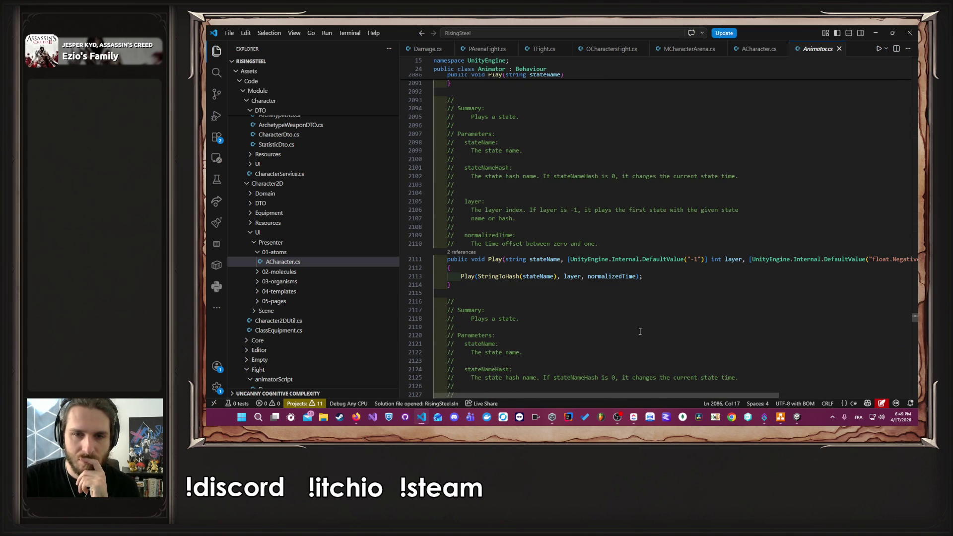
{"action": "scroll", "coordinate": [607, 328], "scroll_direction": "down", "scroll_amount": 7}
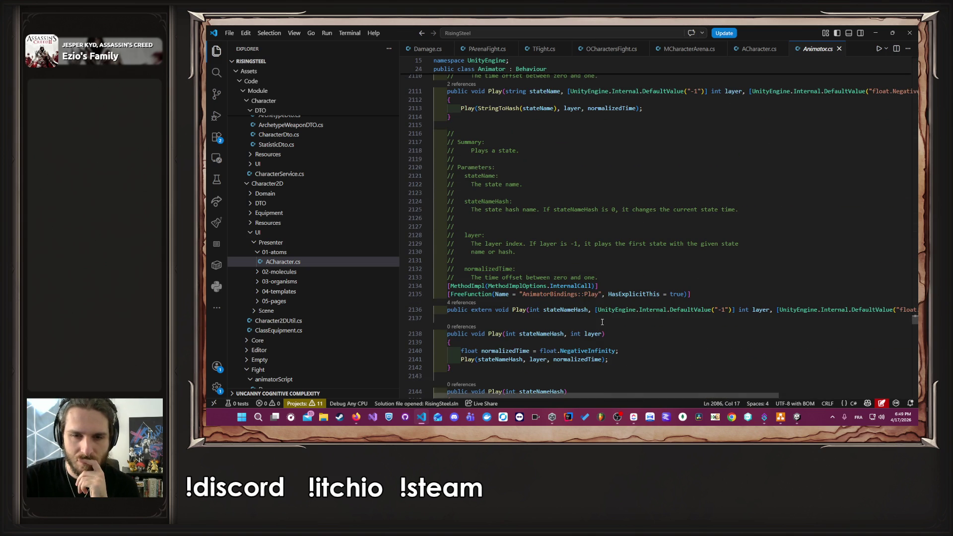
{"action": "scroll", "coordinate": [602, 322], "scroll_direction": "down", "scroll_amount": 4}
{"action": "scroll", "coordinate": [602, 322], "scroll_direction": "down", "scroll_amount": 4}
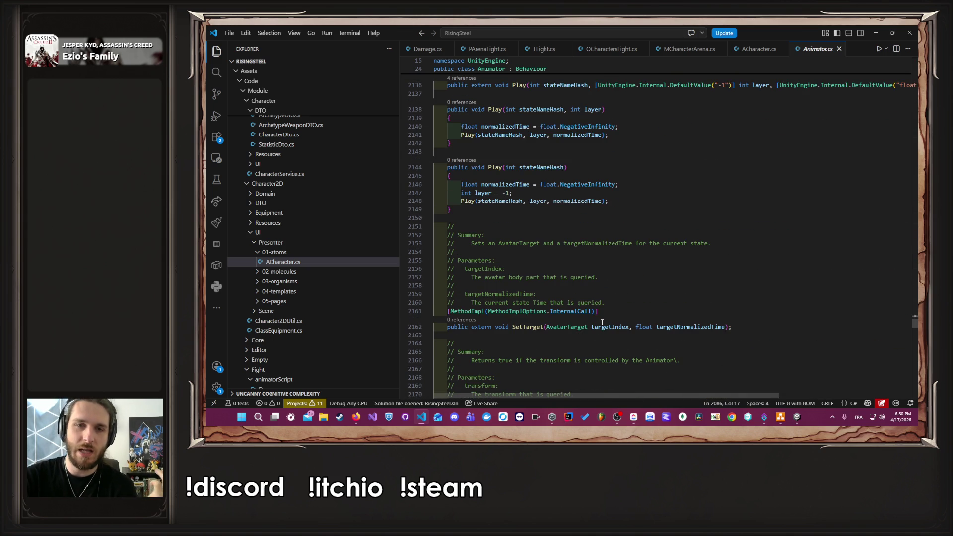
{"action": "scroll", "coordinate": [602, 322], "scroll_direction": "down", "scroll_amount": 4}
{"action": "scroll", "coordinate": [602, 323], "scroll_direction": "down", "scroll_amount": 12}
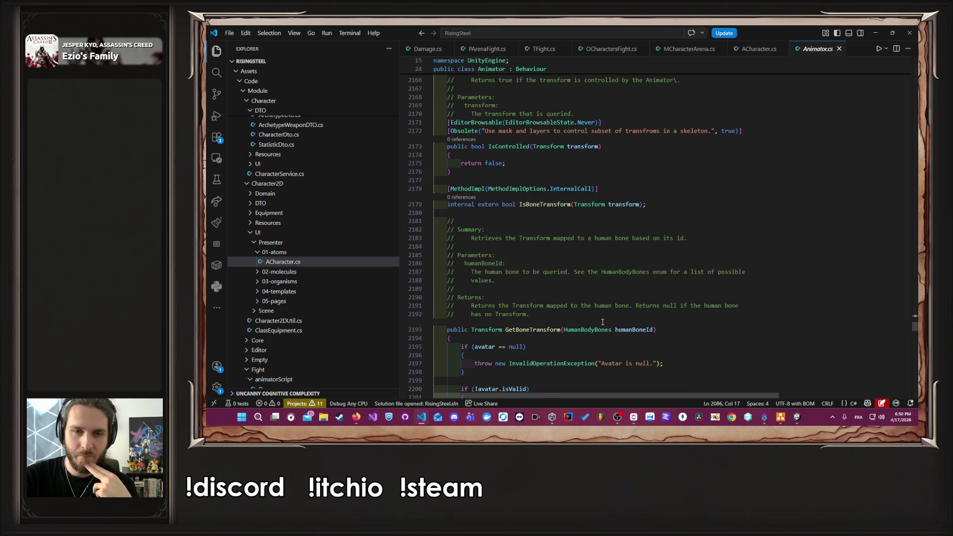
{"action": "scroll", "coordinate": [602, 322], "scroll_direction": "down", "scroll_amount": 1}
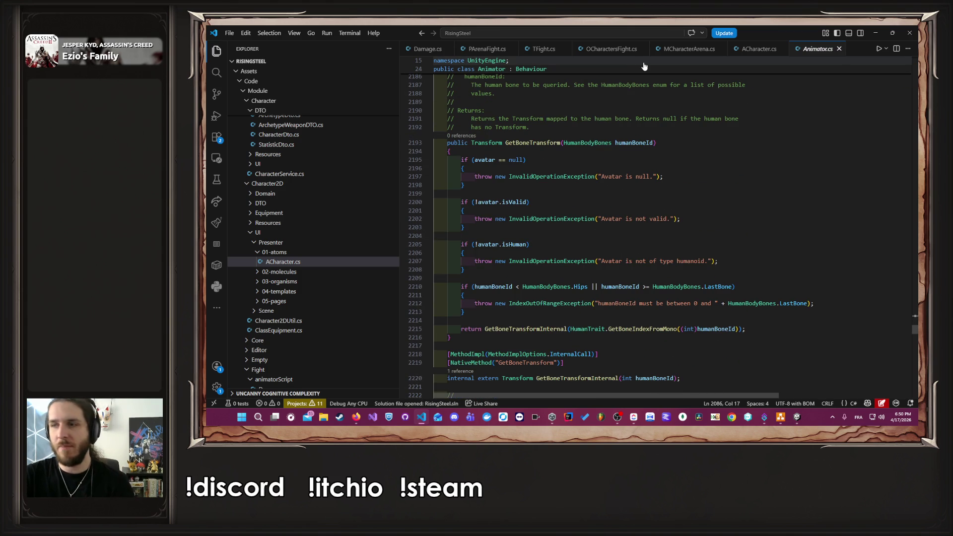
{"action": "left_click", "coordinate": [476, 48]}
- On a new line 80, type animator.Idle and trim it back to an unfinished animator call
{"action": "left_click", "coordinate": [758, 49]}
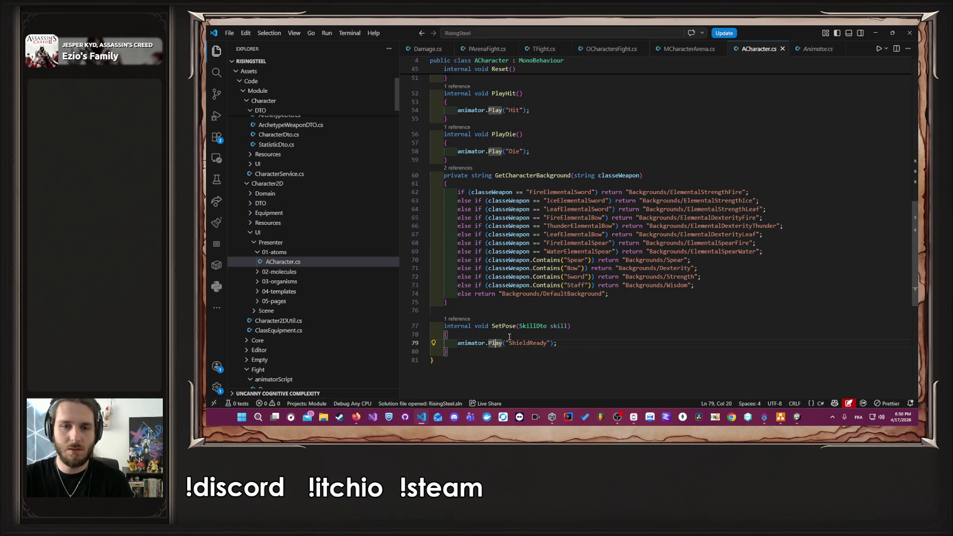
{"action": "left_click", "coordinate": [590, 346]}
{"action": "key", "text": "Return"}
{"action": "type", "text": "animator"}
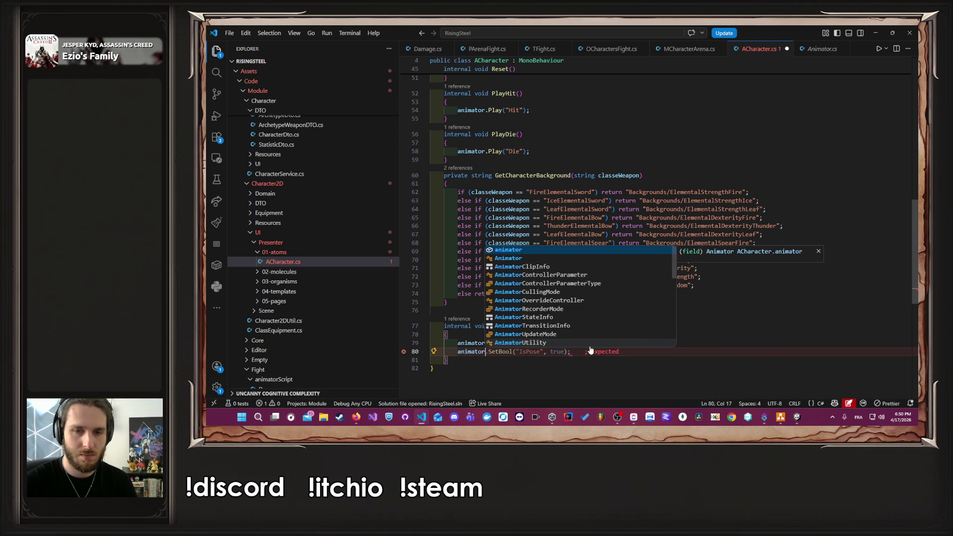
{"action": "type", "text": ".Idle"}
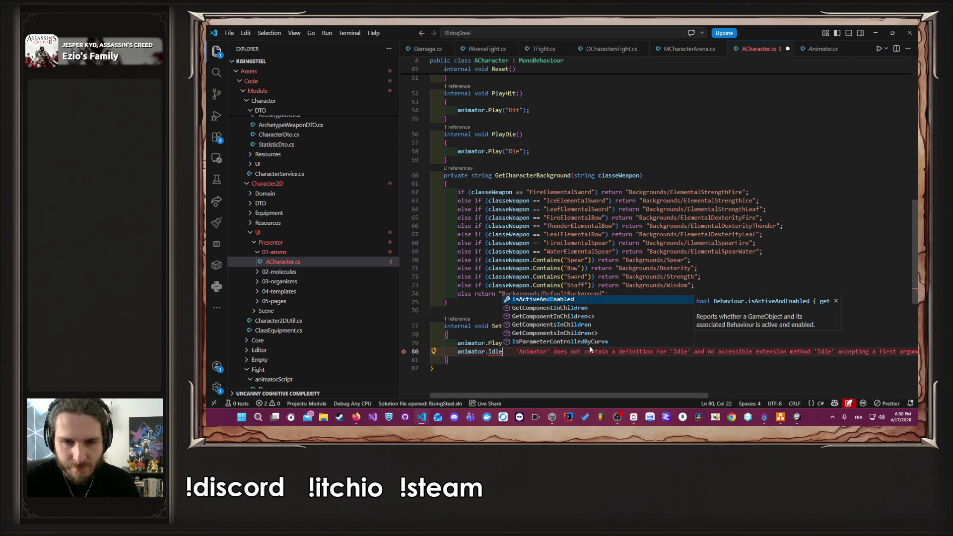
{"action": "key", "text": "BackSpace"}
{"action": "key", "text": "BackSpace"}
{"action": "key", "text": "BackSpace"}
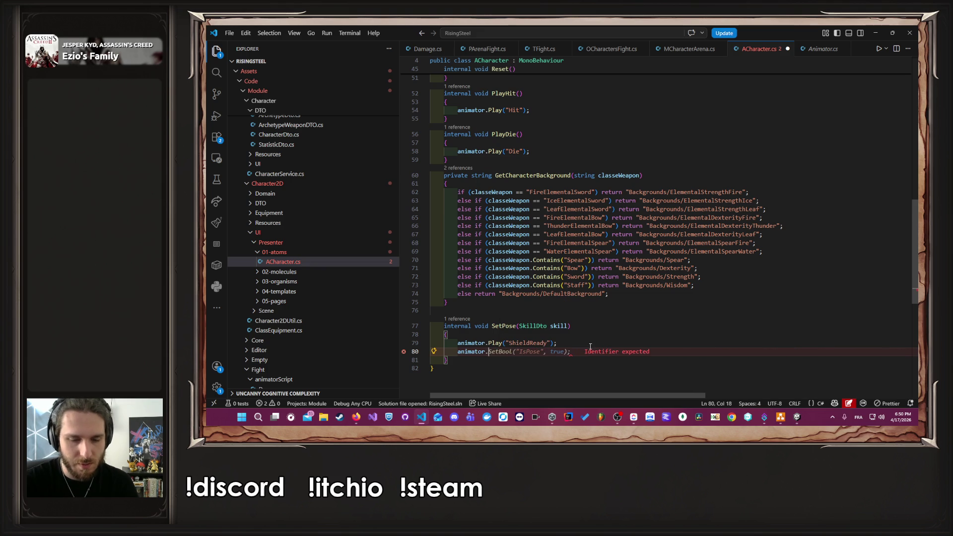
{"action": "type", "text": "idle"}
{"action": "key", "text": "BackSpace"}
{"action": "key", "text": "BackSpace"}
{"action": "key", "text": "BackSpace"}
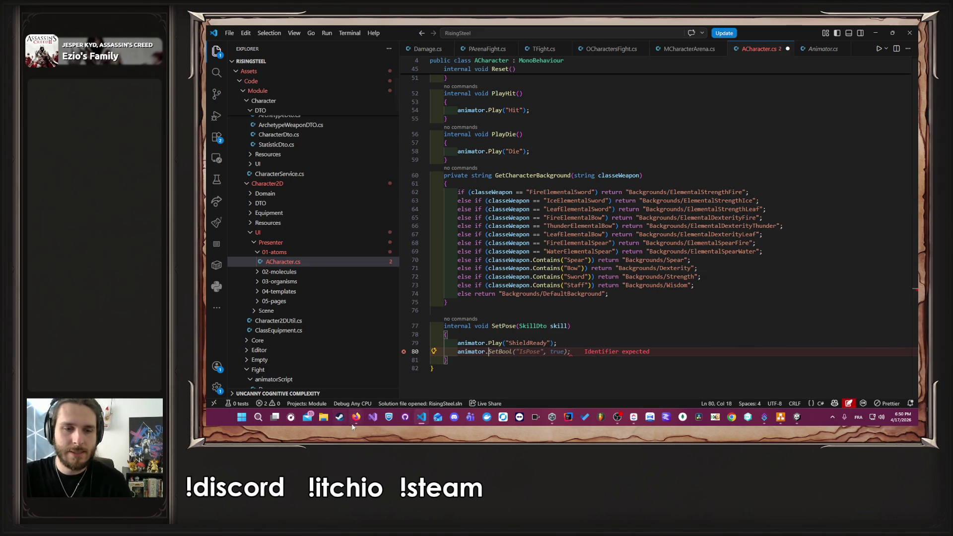
- Glance at the browser, then bring the Unity Editor to the front
{"action": "left_click", "coordinate": [364, 415]}
{"action": "key", "text": "Escape"}
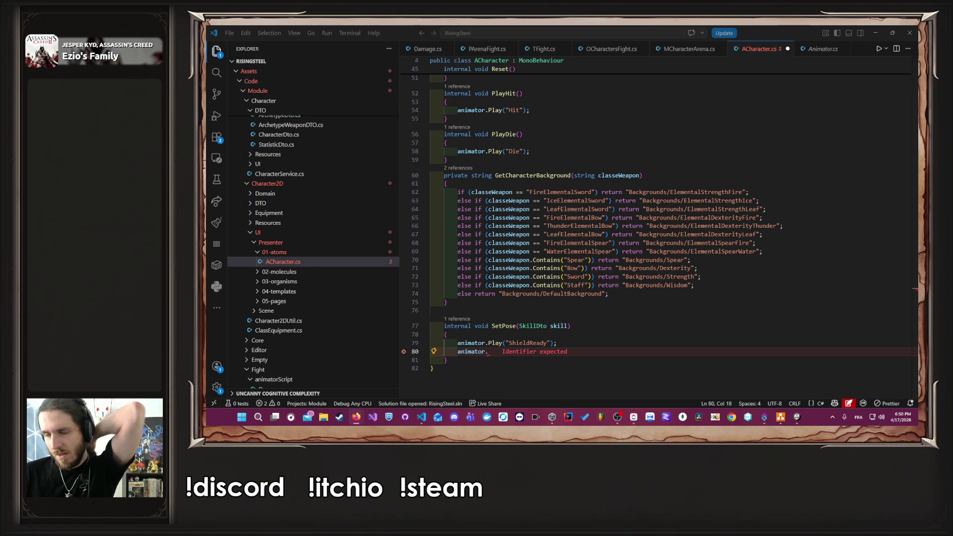
{"action": "left_click", "coordinate": [796, 422]}
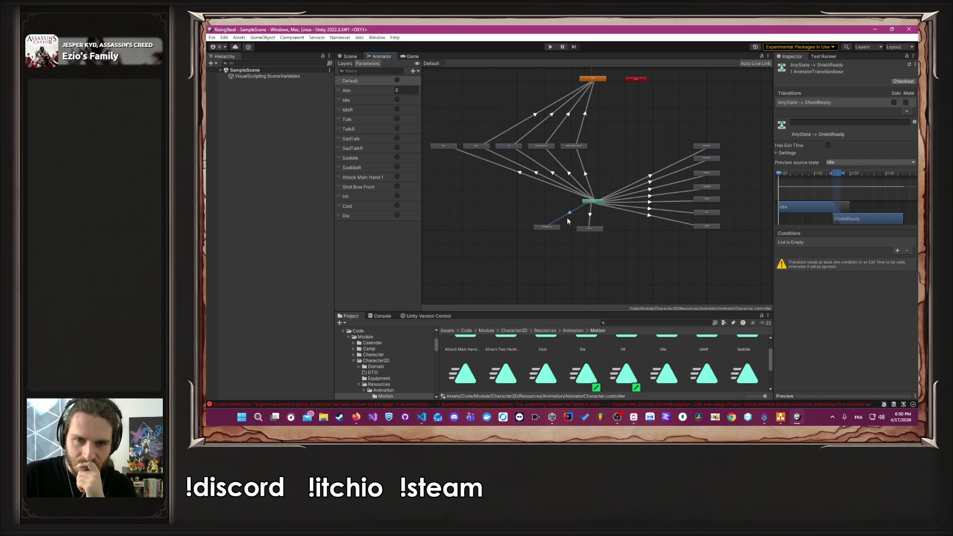
{"action": "scroll", "coordinate": [588, 205], "scroll_direction": "up", "scroll_amount": 3}
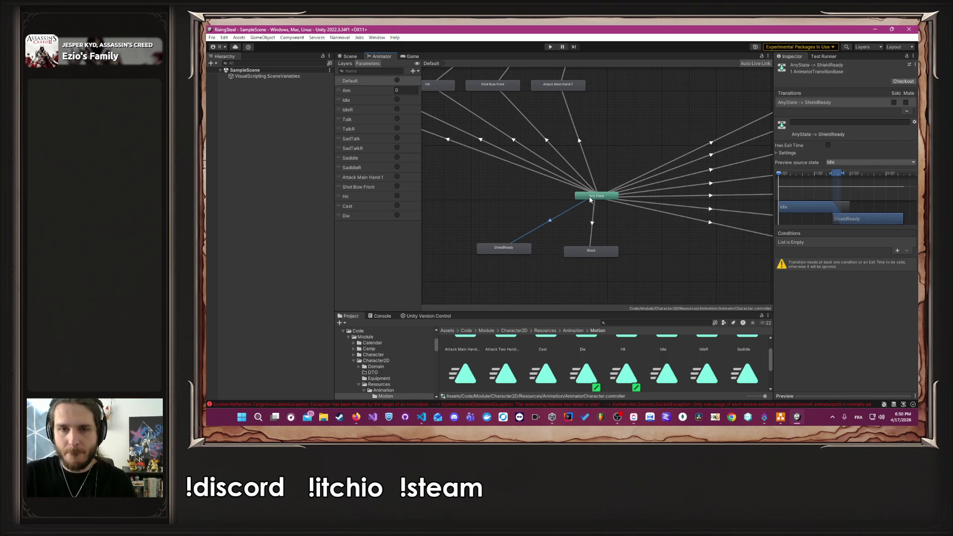
{"action": "left_click", "coordinate": [590, 199]}
{"action": "scroll", "coordinate": [590, 199], "scroll_direction": "down", "scroll_amount": 5}
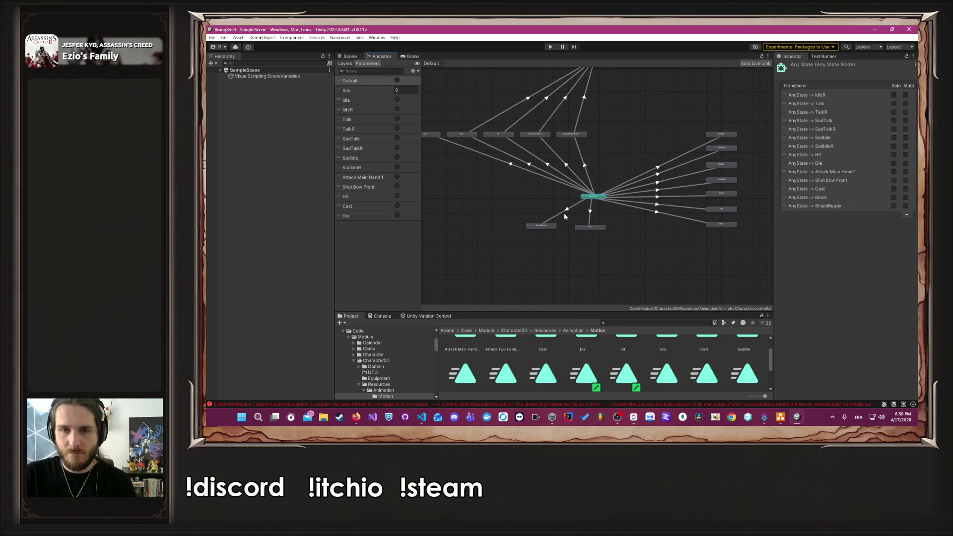
{"action": "left_click", "coordinate": [564, 213]}
{"action": "scroll", "coordinate": [619, 161], "scroll_direction": "down", "scroll_amount": 5}
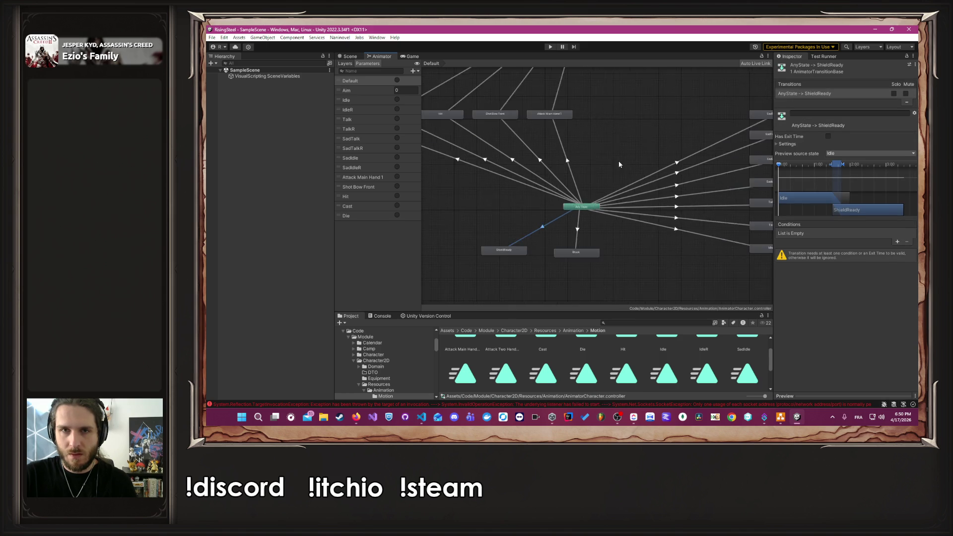
{"action": "left_click", "coordinate": [611, 114]}
{"action": "scroll", "coordinate": [611, 115], "scroll_direction": "up", "scroll_amount": 6}
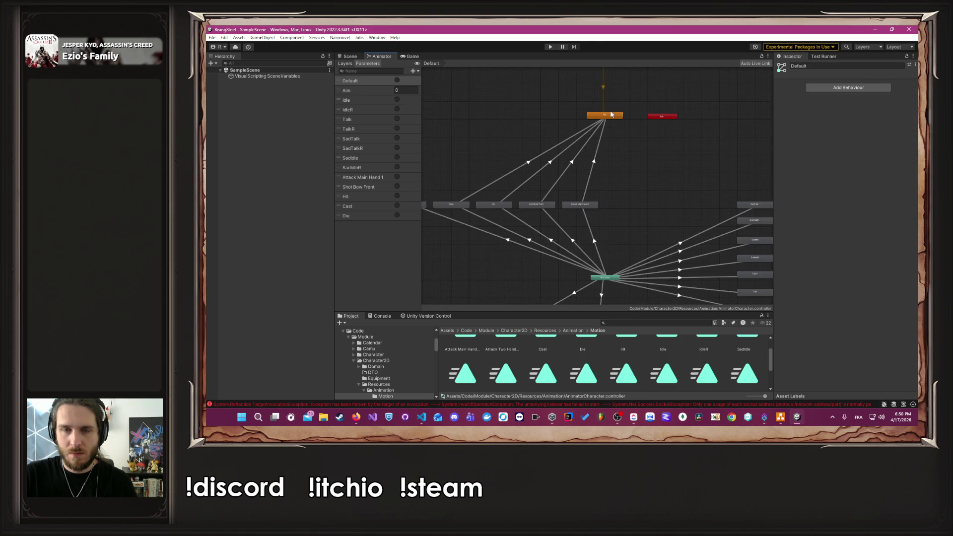
{"action": "left_click", "coordinate": [606, 129]}
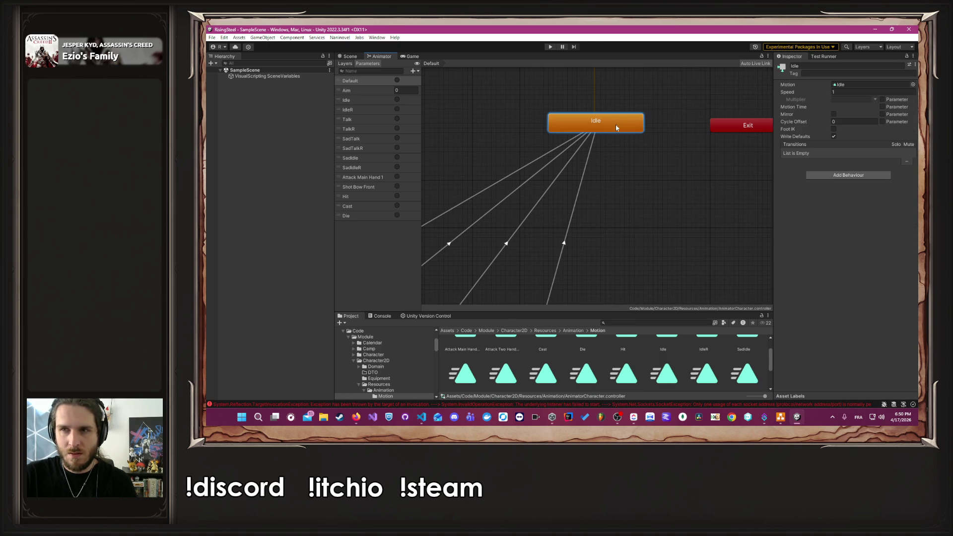
{"action": "left_click", "coordinate": [914, 64]}
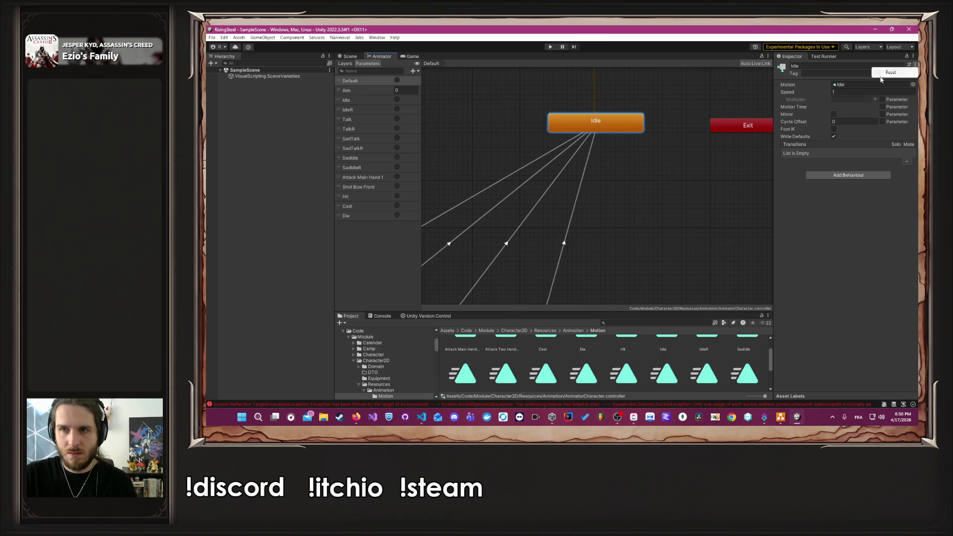
{"action": "left_click", "coordinate": [813, 84]}
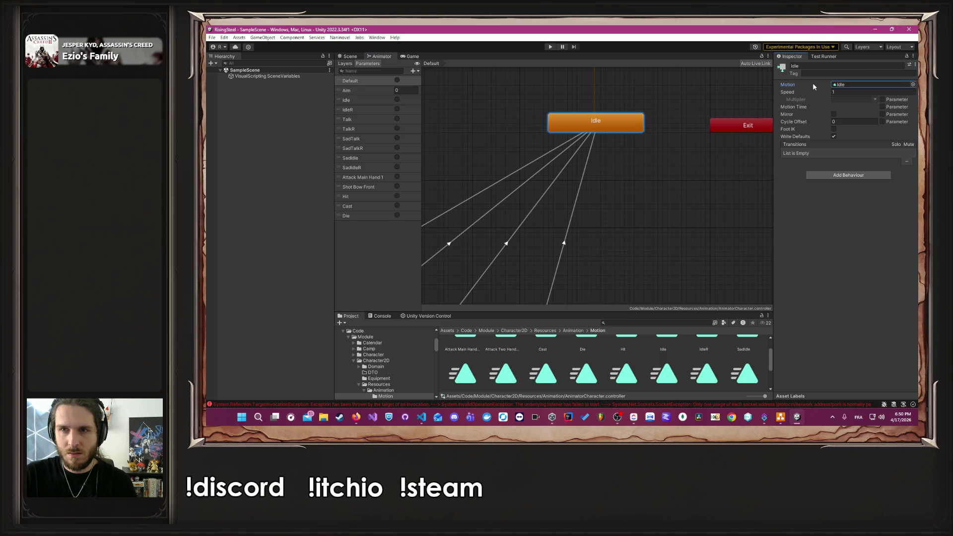
{"action": "left_click", "coordinate": [686, 128]}
{"action": "scroll", "coordinate": [686, 128], "scroll_direction": "down", "scroll_amount": 5}
{"action": "scroll", "coordinate": [663, 231], "scroll_direction": "up", "scroll_amount": 3}
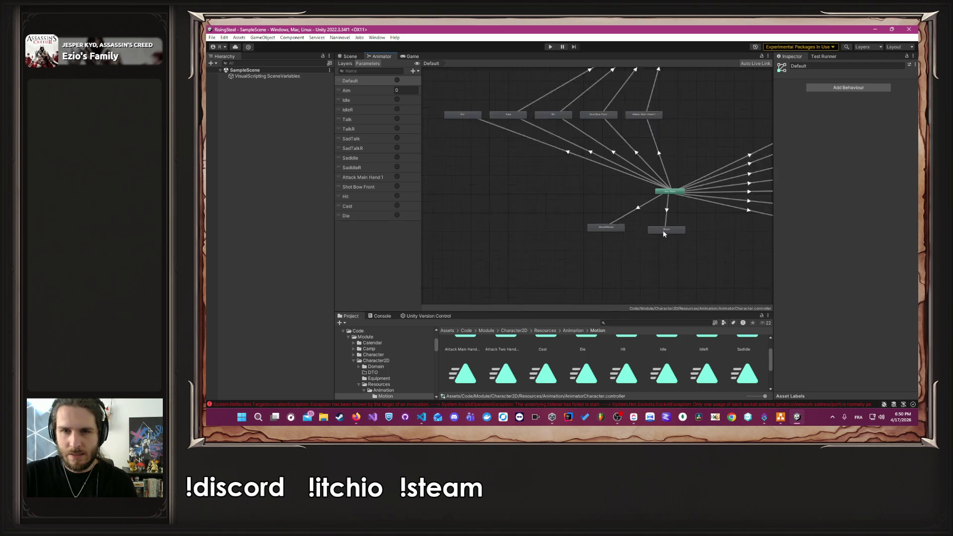
{"action": "left_click", "coordinate": [597, 227]}
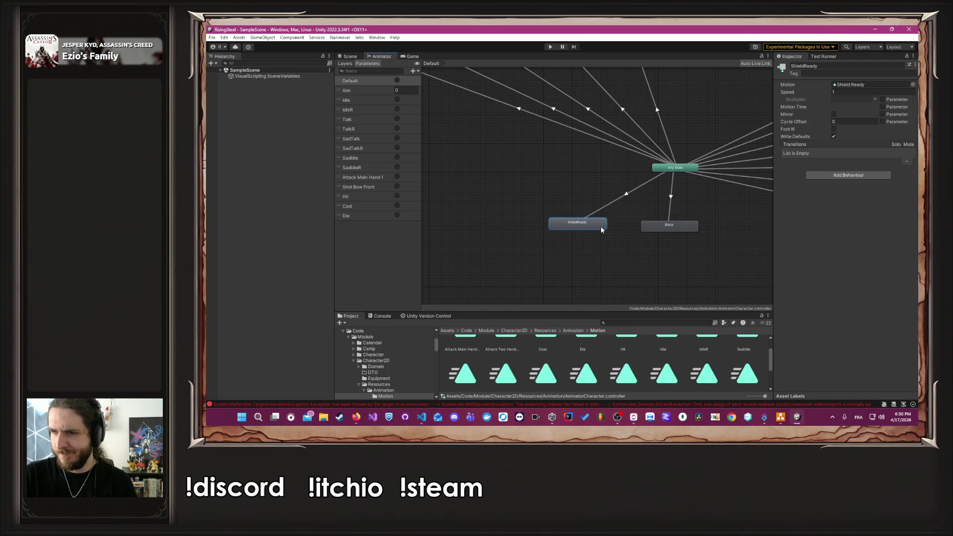
{"action": "left_click", "coordinate": [356, 417]}
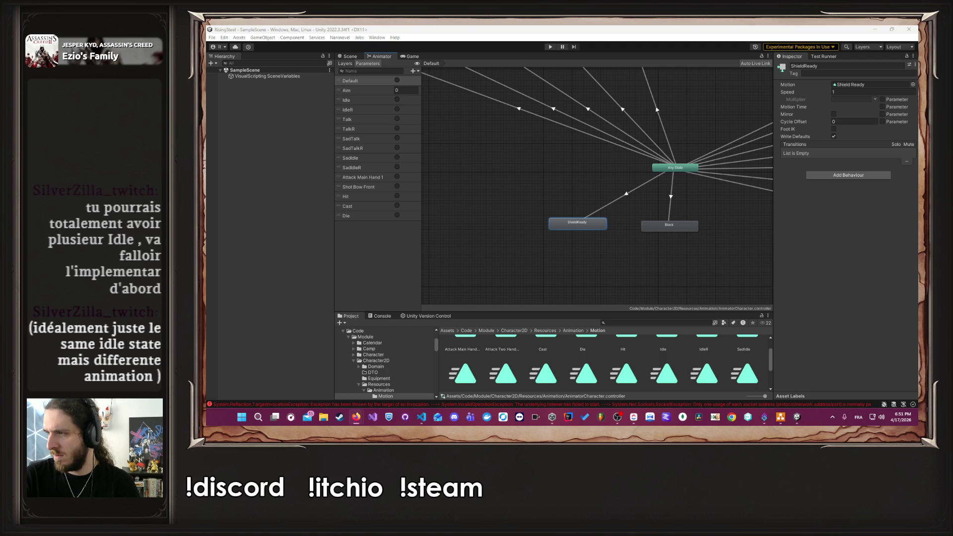
{"action": "scroll", "coordinate": [671, 141], "scroll_direction": "down", "scroll_amount": 10}
{"action": "scroll", "coordinate": [670, 99], "scroll_direction": "up", "scroll_amount": 8}
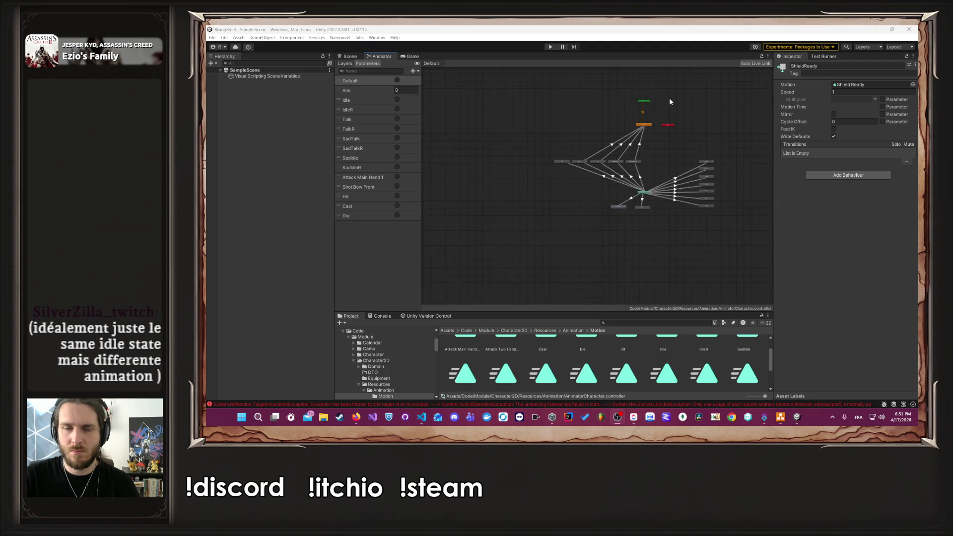
{"action": "left_click", "coordinate": [618, 153]}
{"action": "key", "text": "ctrl+d"}
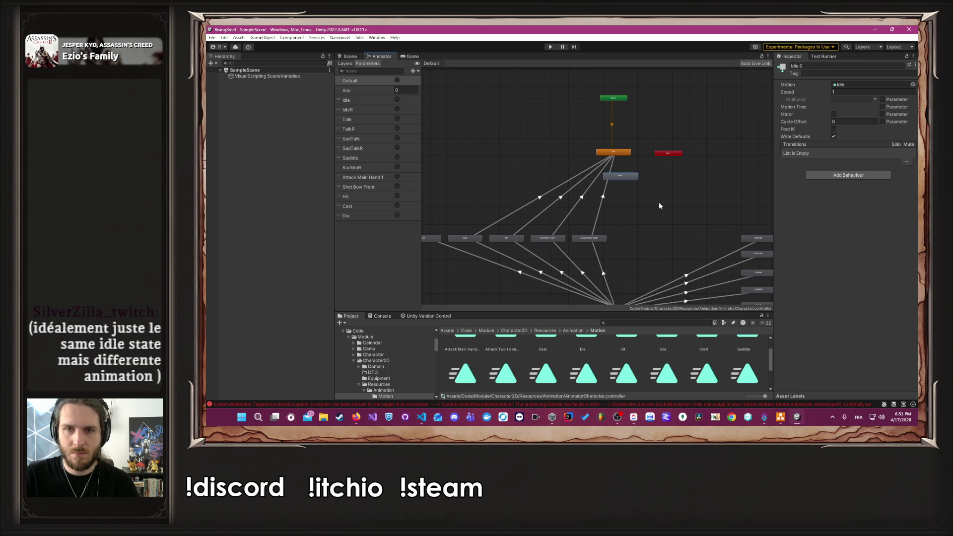
{"action": "left_click", "coordinate": [626, 155]}
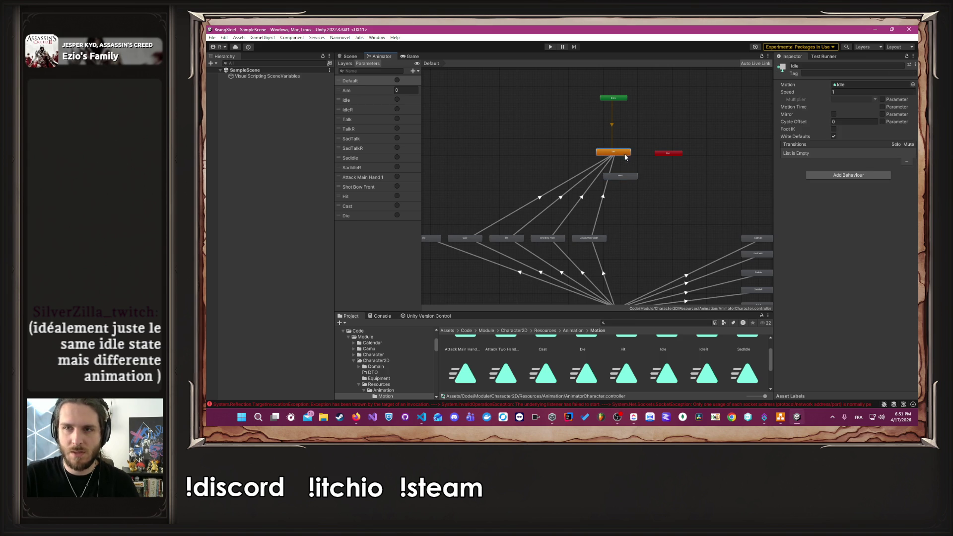
{"action": "key", "text": "Delete"}
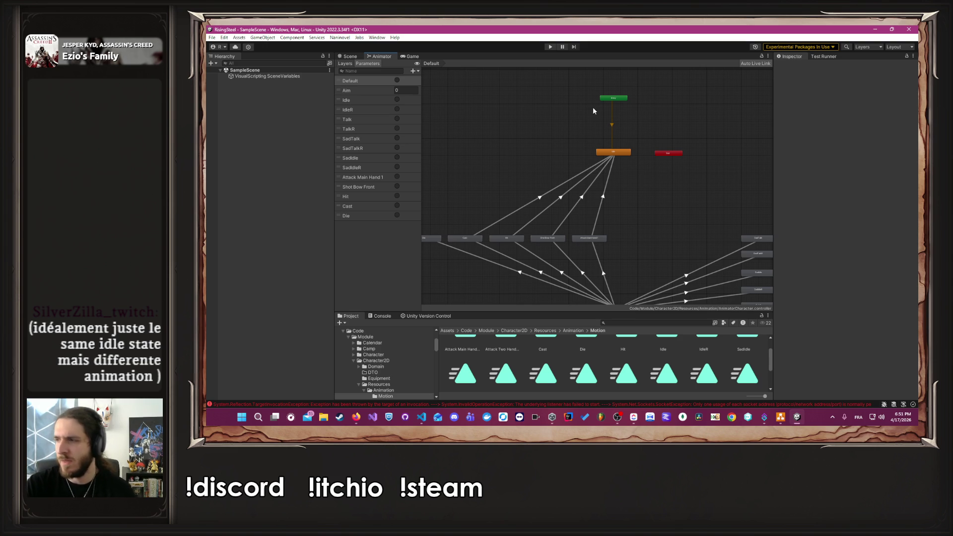
{"action": "left_click", "coordinate": [357, 417]}
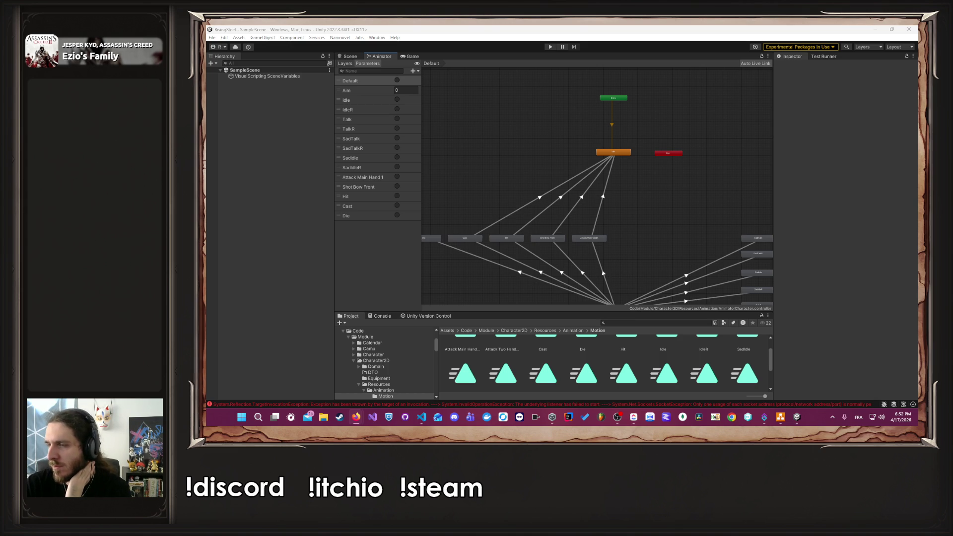
- Create a state from a new Blend Tree, inspect it, then delete it
{"action": "right_click", "coordinate": [489, 139]}
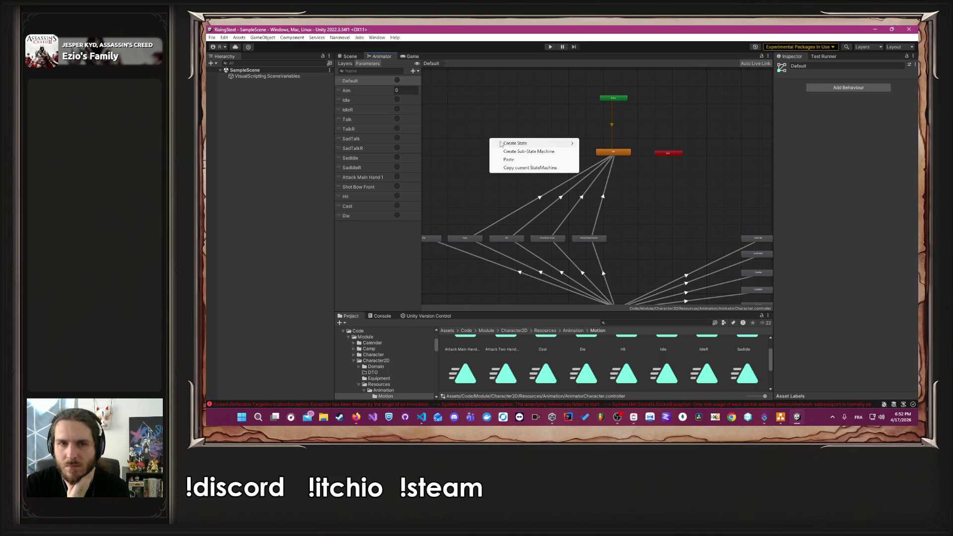
{"action": "mouse_move", "coordinate": [505, 143]}
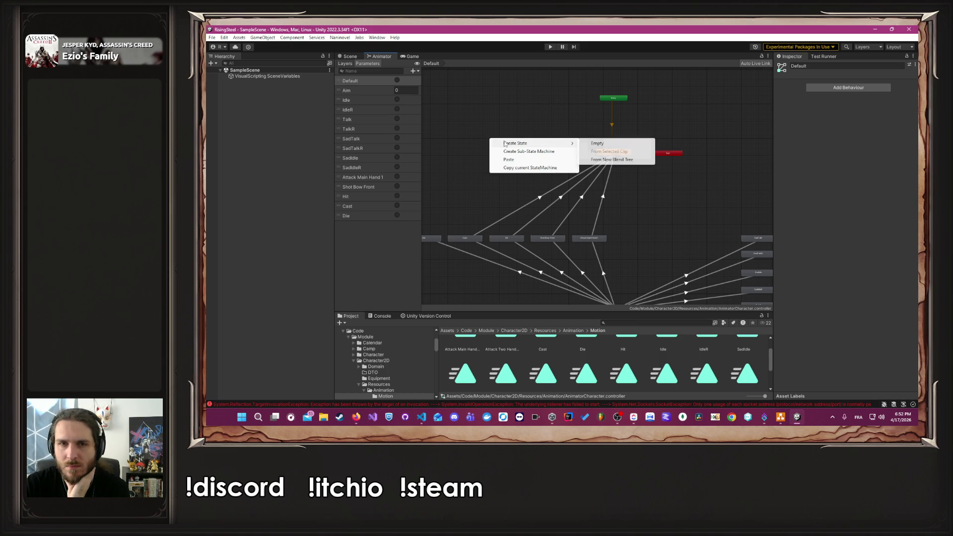
{"action": "left_click", "coordinate": [611, 159]}
{"action": "left_click", "coordinate": [498, 143]}
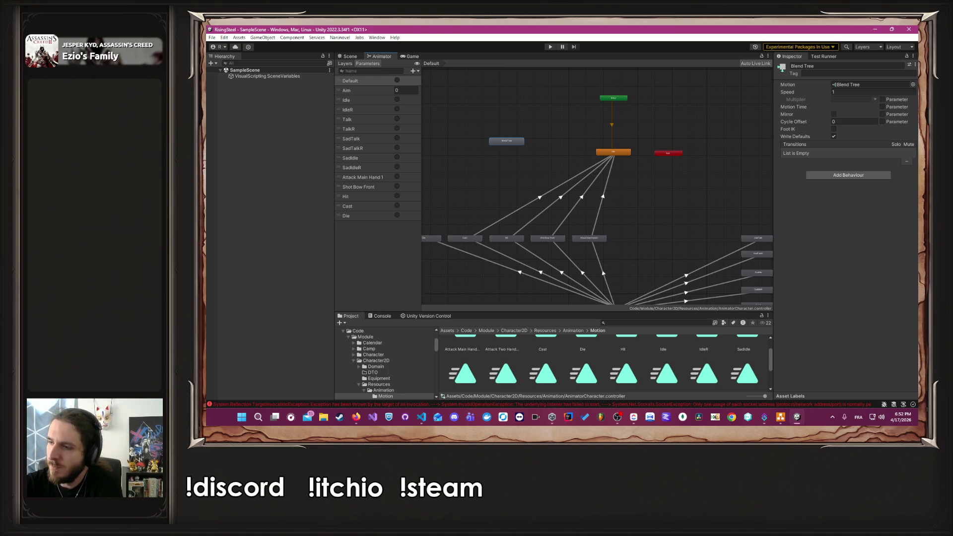
{"action": "left_click", "coordinate": [554, 170]}
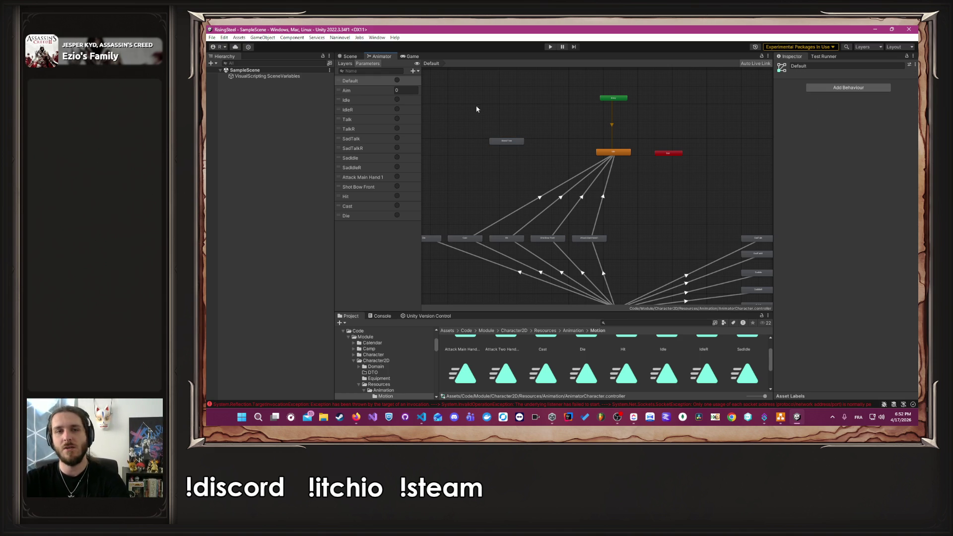
{"action": "left_click", "coordinate": [502, 141]}
{"action": "key", "text": "Delete"}
- Start running the game in Play mode
{"action": "scroll", "coordinate": [530, 297], "scroll_direction": "down", "scroll_amount": 5}
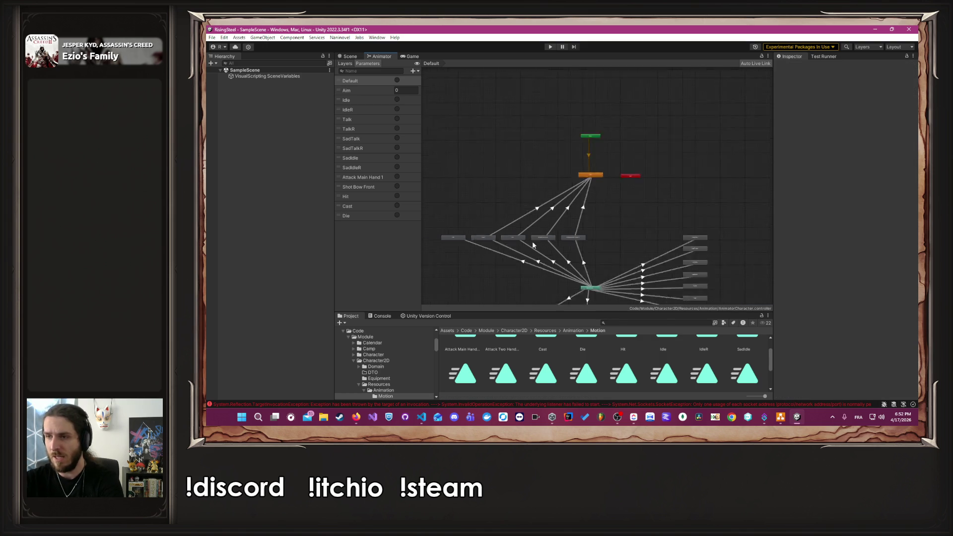
{"action": "scroll", "coordinate": [573, 266], "scroll_direction": "up", "scroll_amount": 3}
{"action": "scroll", "coordinate": [573, 266], "scroll_direction": "up", "scroll_amount": 1}
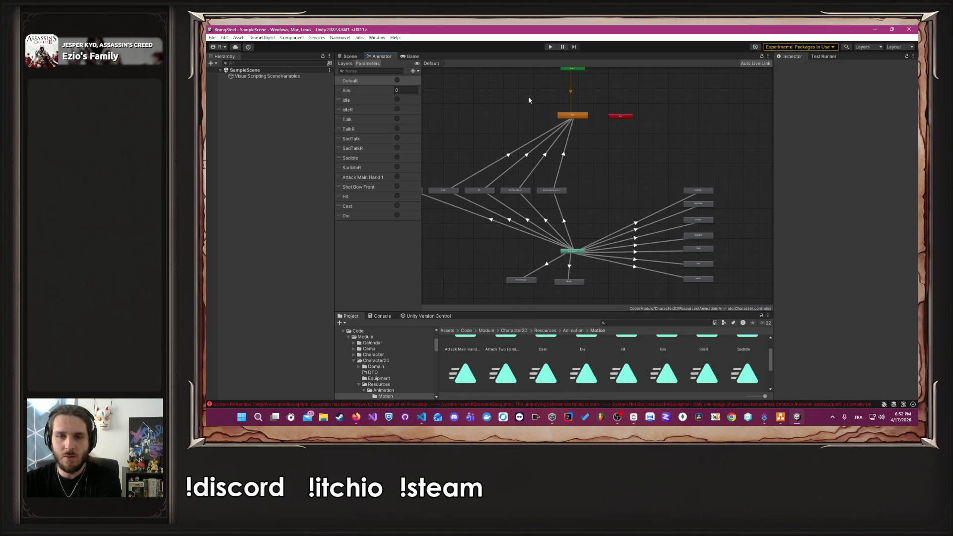
{"action": "left_click", "coordinate": [550, 47]}
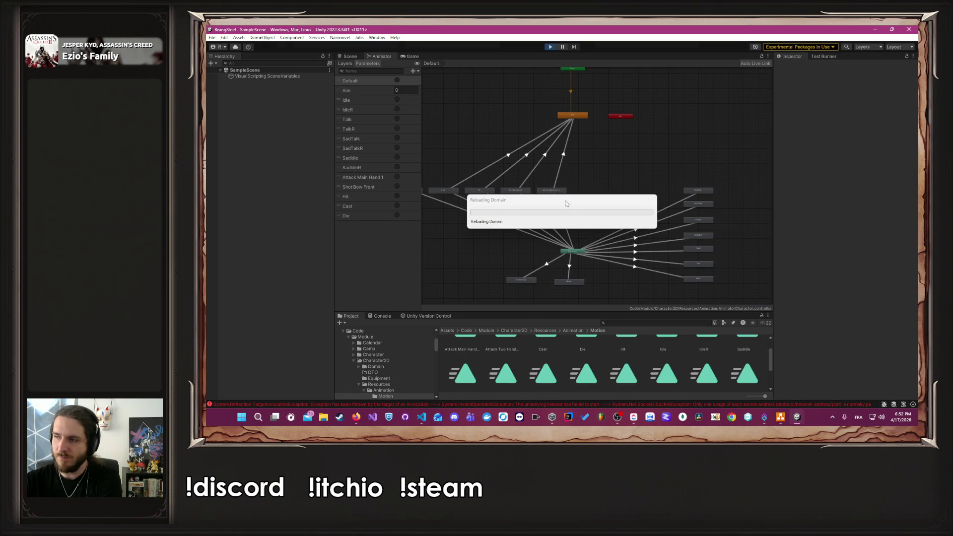